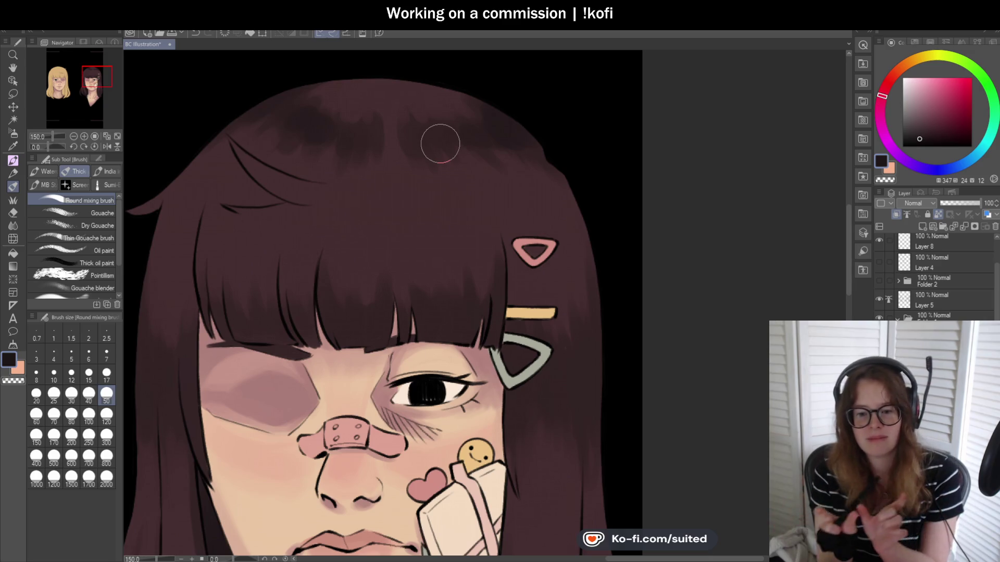
Blend dark strokes across the crown of the hair with the Round mixing brush at size 17
scroll(326, 207, down, 3)
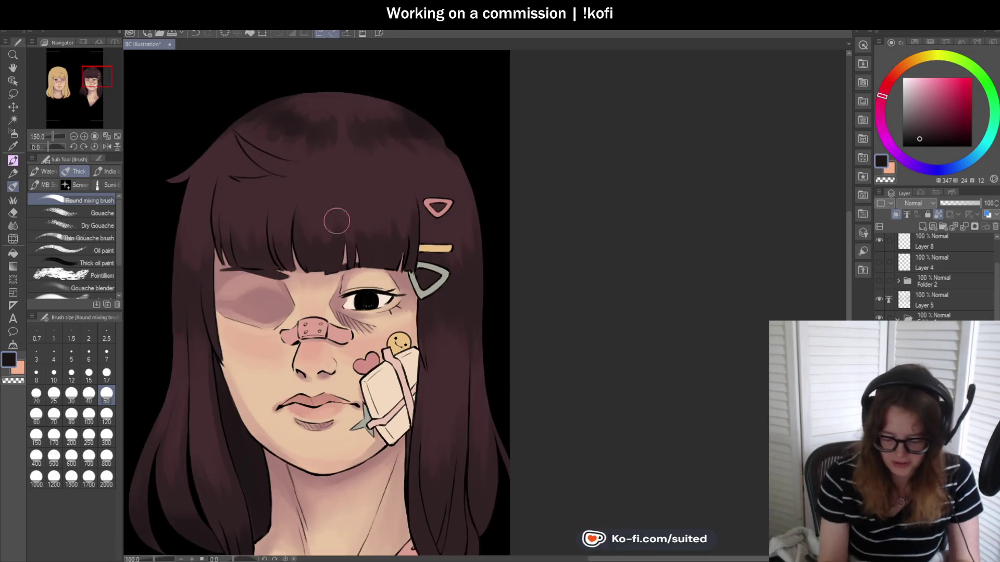
scroll(408, 122, up, 3)
key(bracketleft)
key(bracketleft)
key(bracketleft)
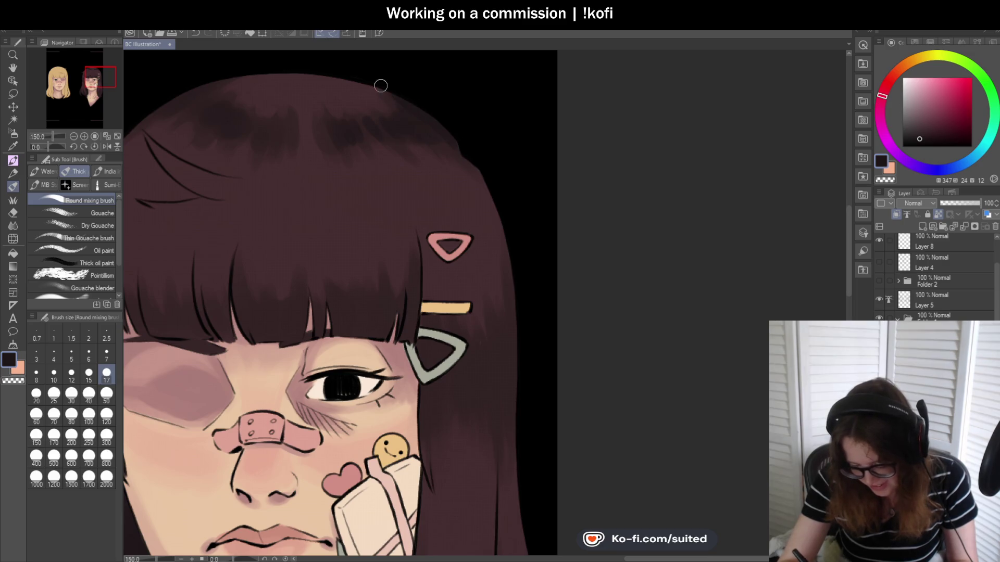
scroll(457, 166, down, 3)
scroll(328, 139, up, 2)
scroll(268, 167, up, 1)
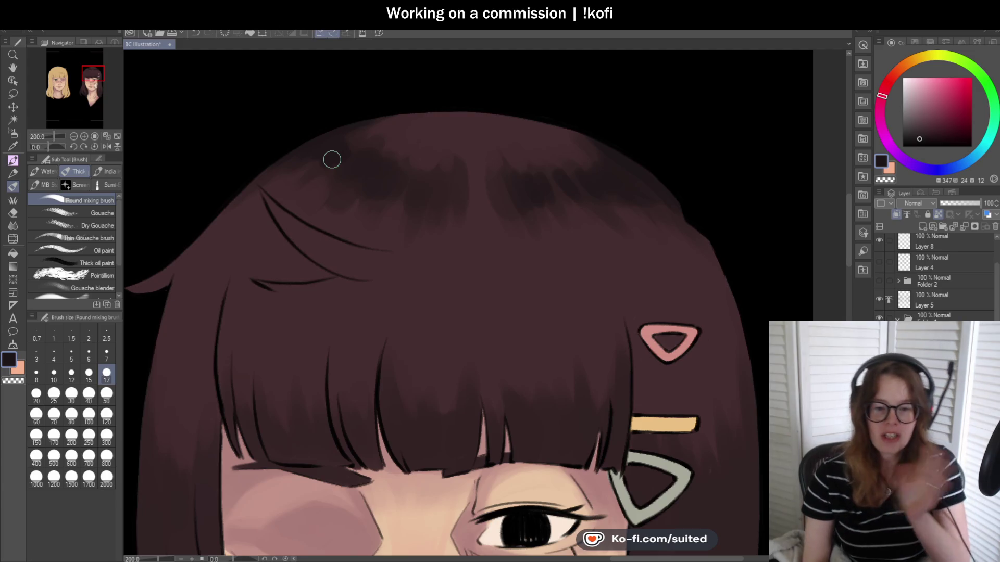
scroll(362, 169, down, 4)
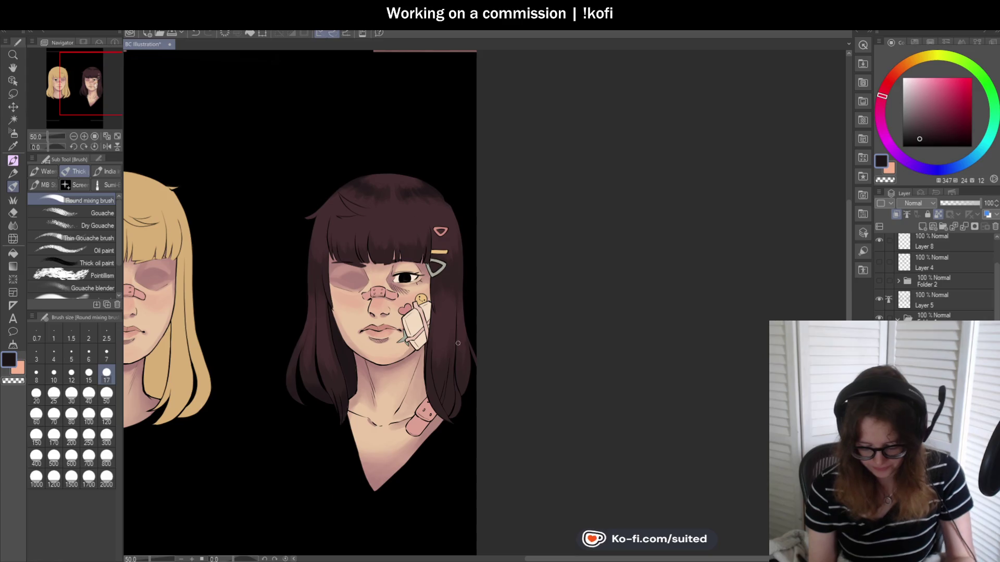
At 150% zoom, blend darker shading into the hair strands beside her neck, then set the brush to size 50
scroll(465, 353, up, 1)
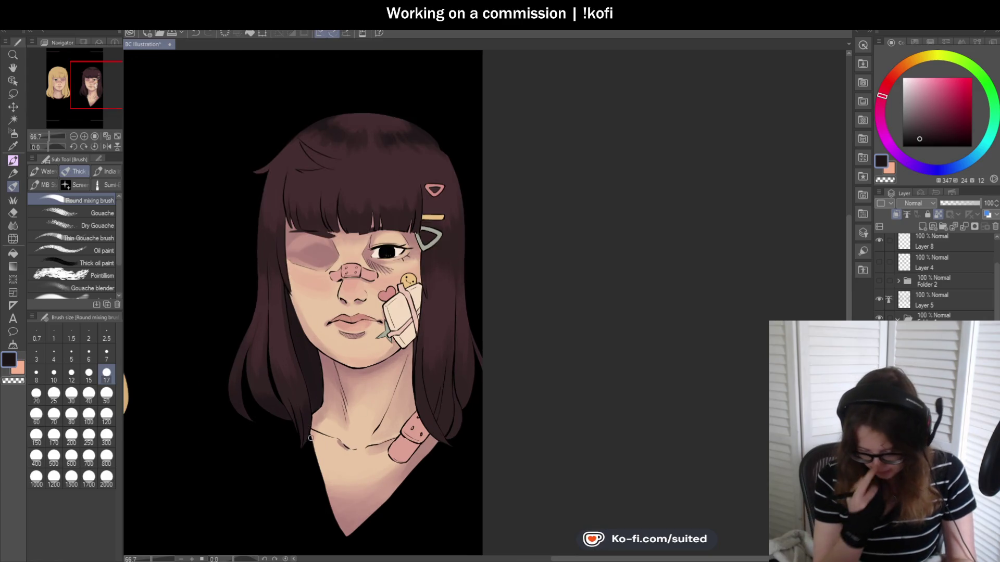
scroll(427, 329, up, 3)
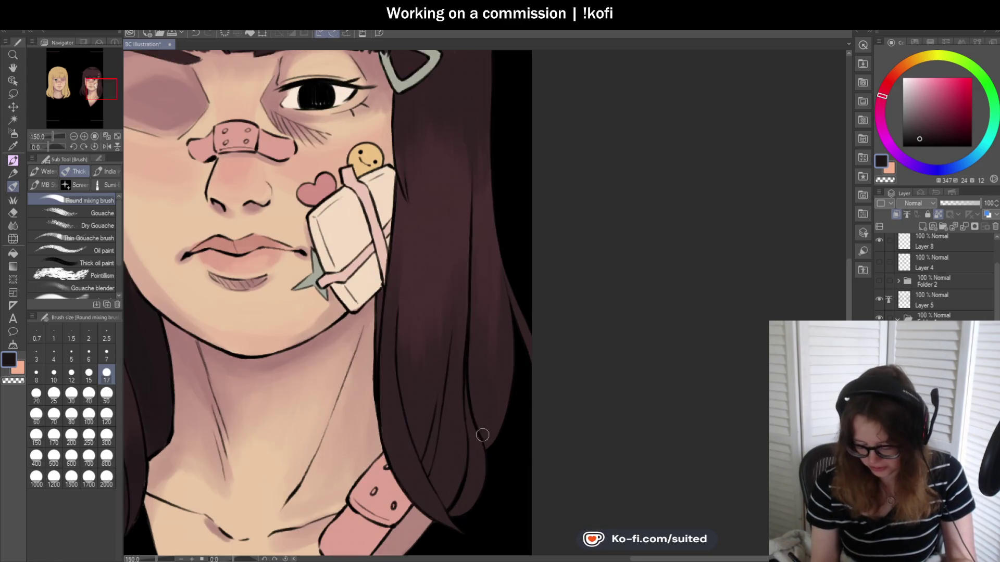
drag(485, 437, 485, 435)
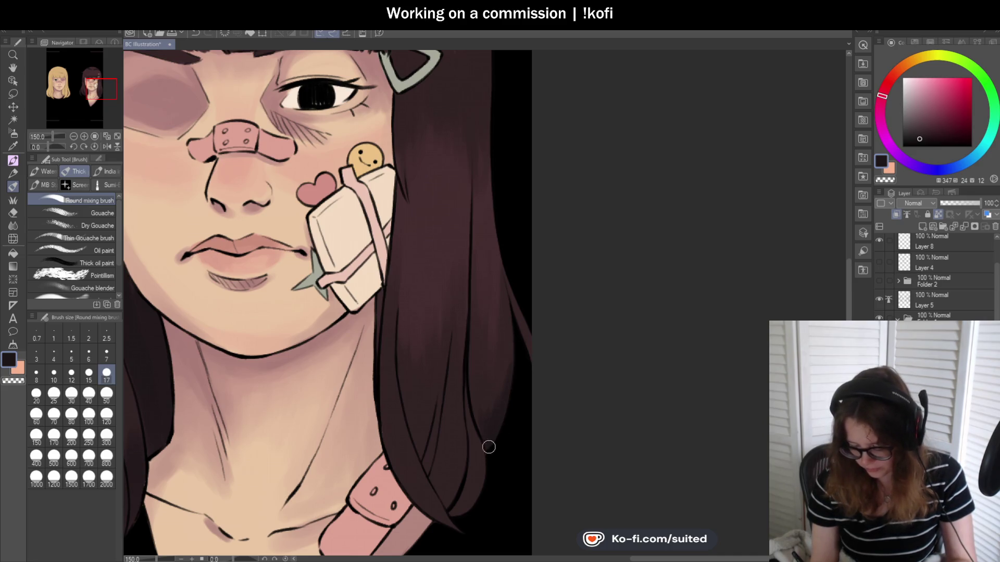
scroll(471, 398, down, 3)
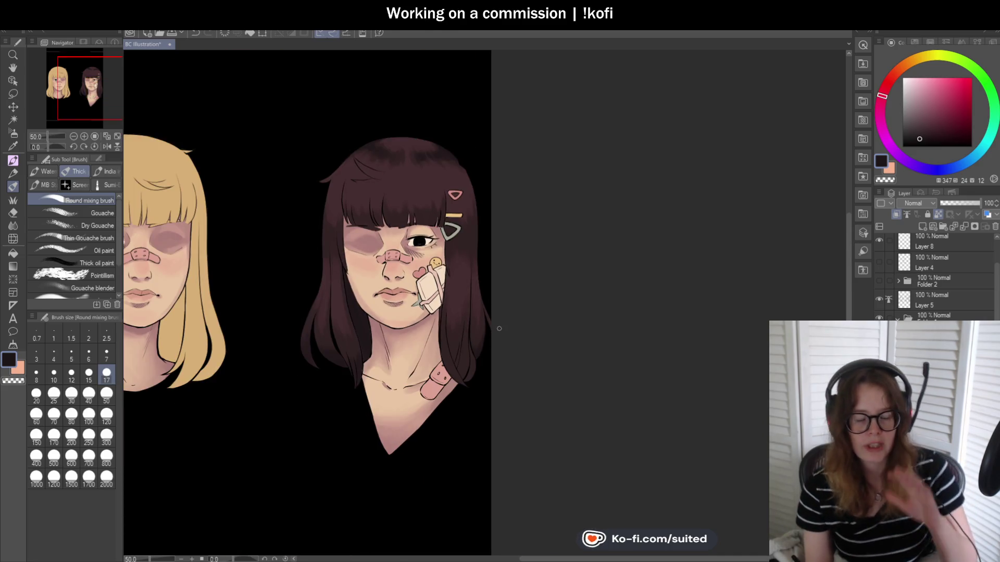
scroll(494, 330, up, 3)
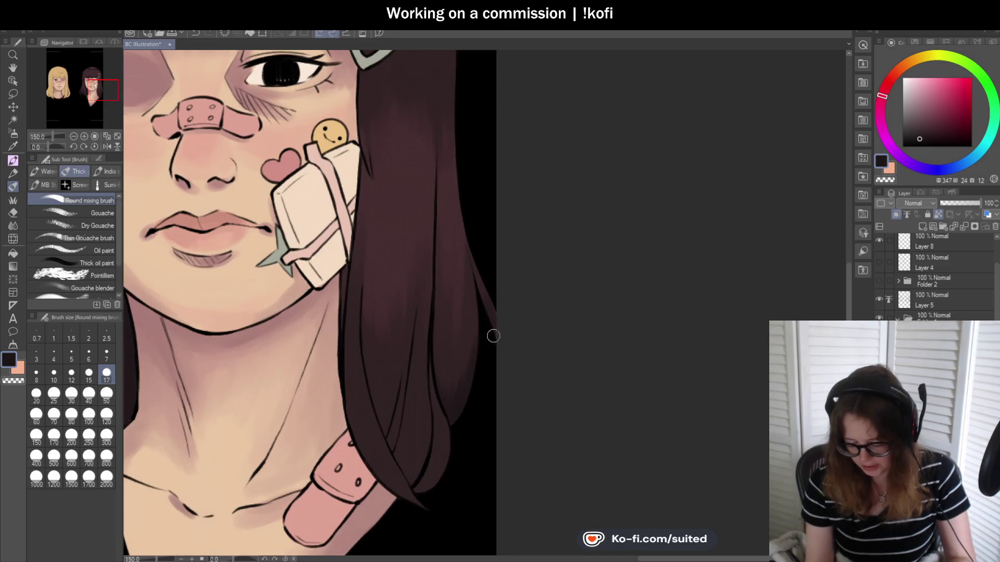
scroll(467, 221, down, 1)
scroll(417, 332, up, 1)
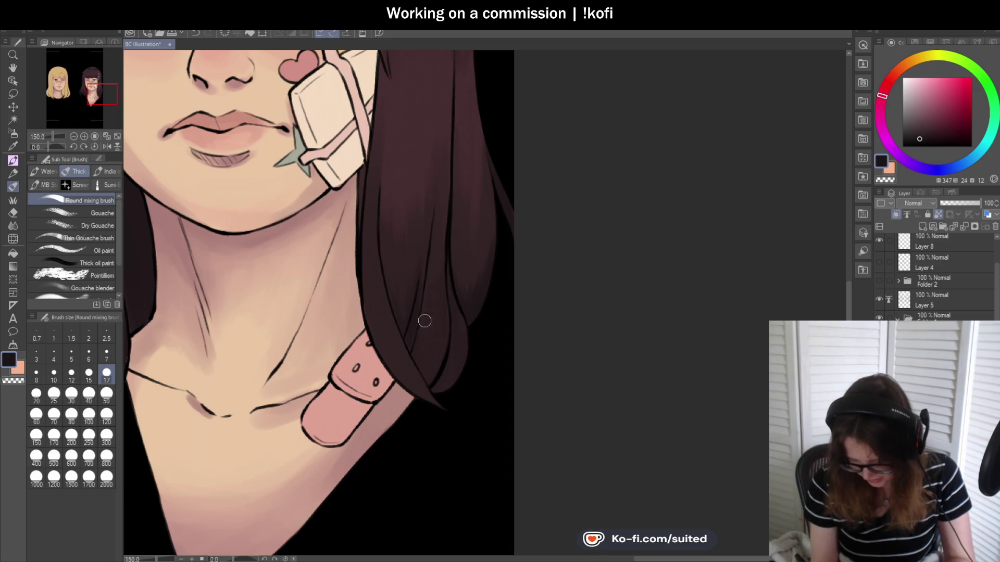
key(bracketright)
key(bracketright)
key(bracketright)
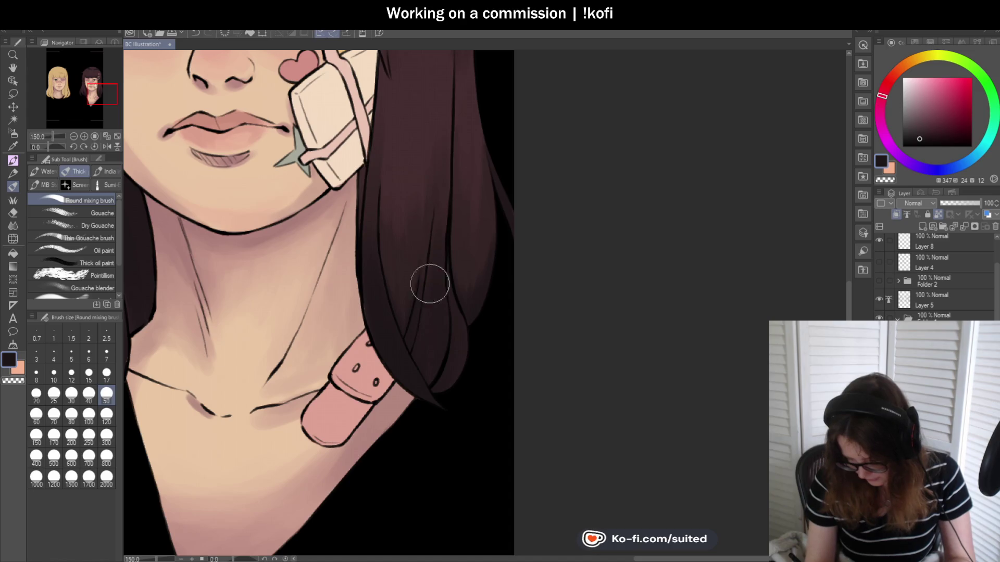
scroll(399, 298, down, 3)
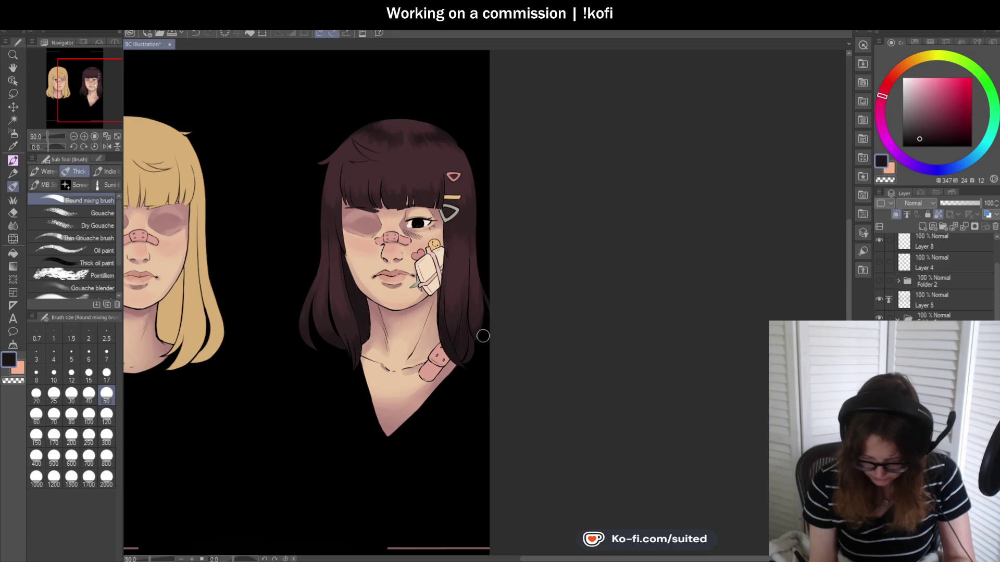
Set the mixing brush back to size 17 and save the illustration
scroll(437, 300, up, 3)
key(bracketleft)
key(bracketleft)
key(bracketleft)
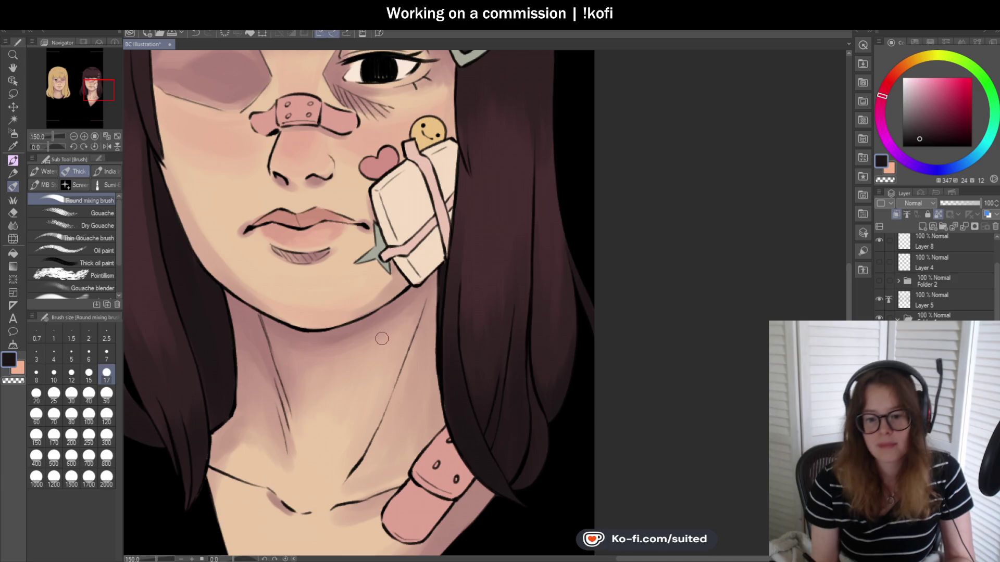
scroll(382, 338, down, 3)
key(ctrl+s)
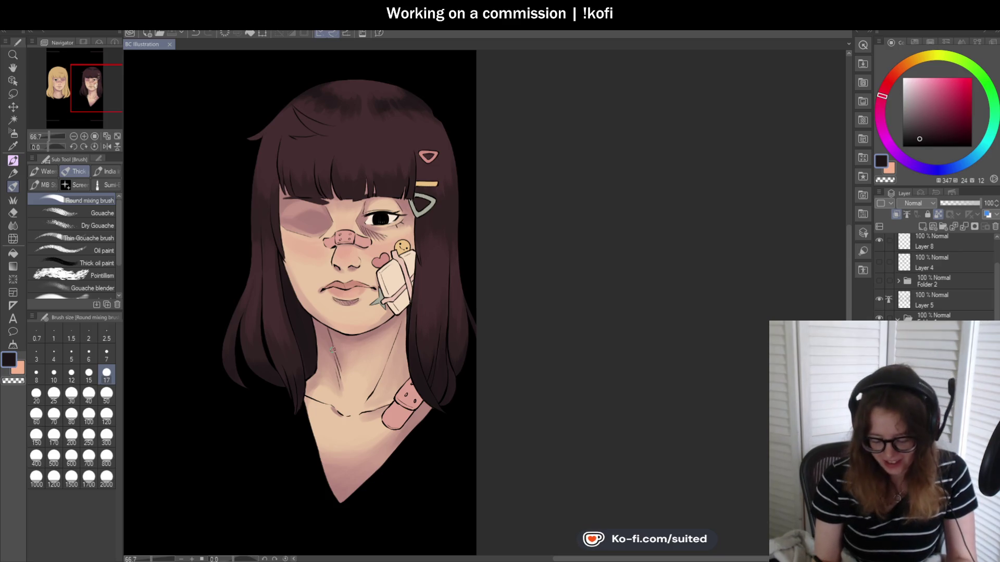
Zoom in to 200% on her face and blend darker shading into the bangs
scroll(305, 316, up, 3)
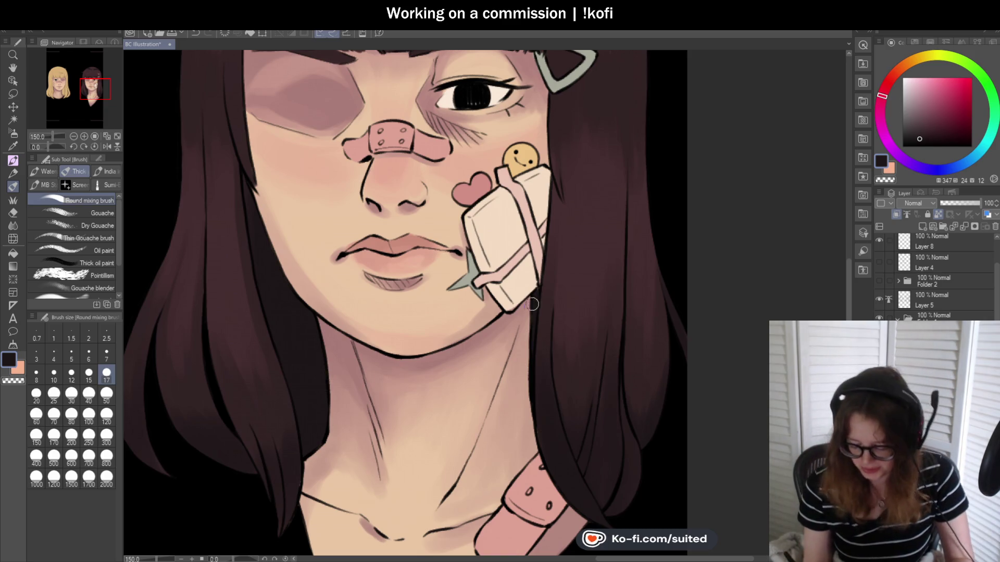
key(ctrl+minus)
key(ctrl+minus)
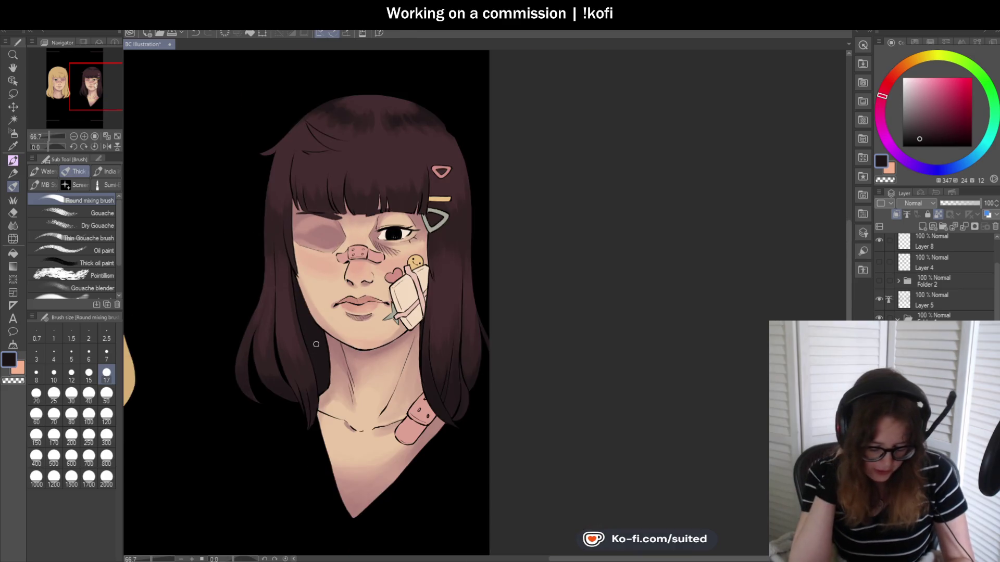
key(ctrl+plus)
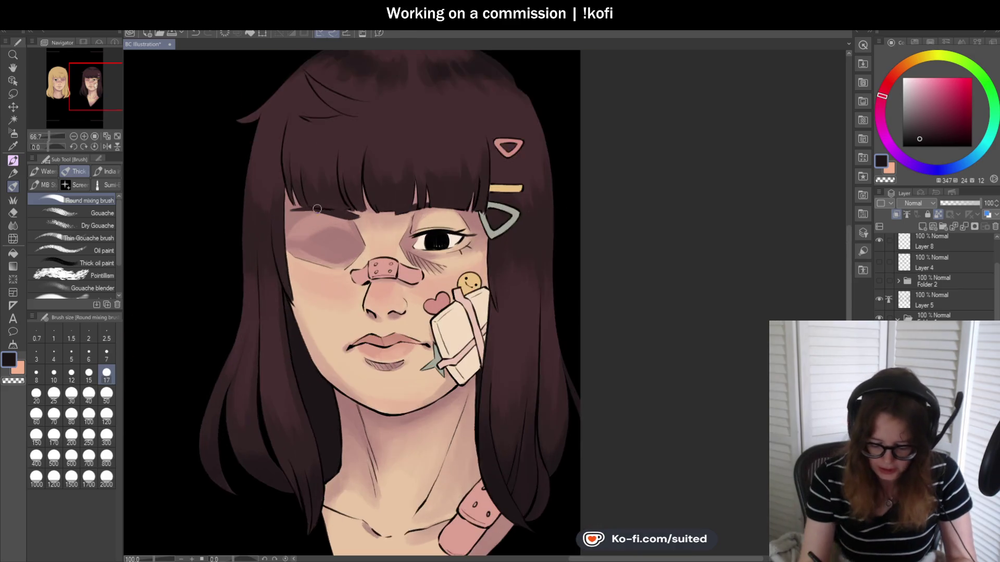
key(ctrl+plus)
key(ctrl+plus)
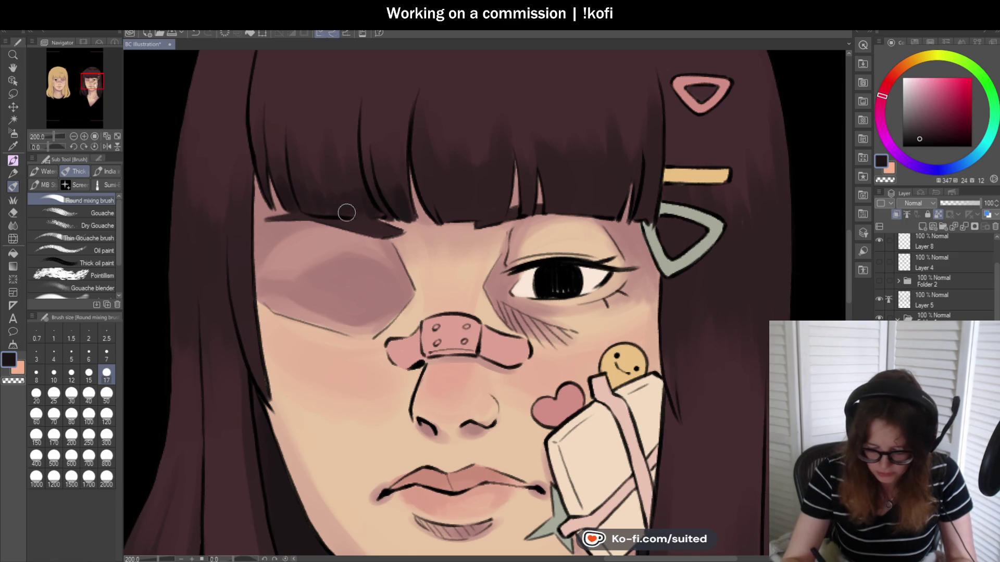
scroll(301, 196, down, 2)
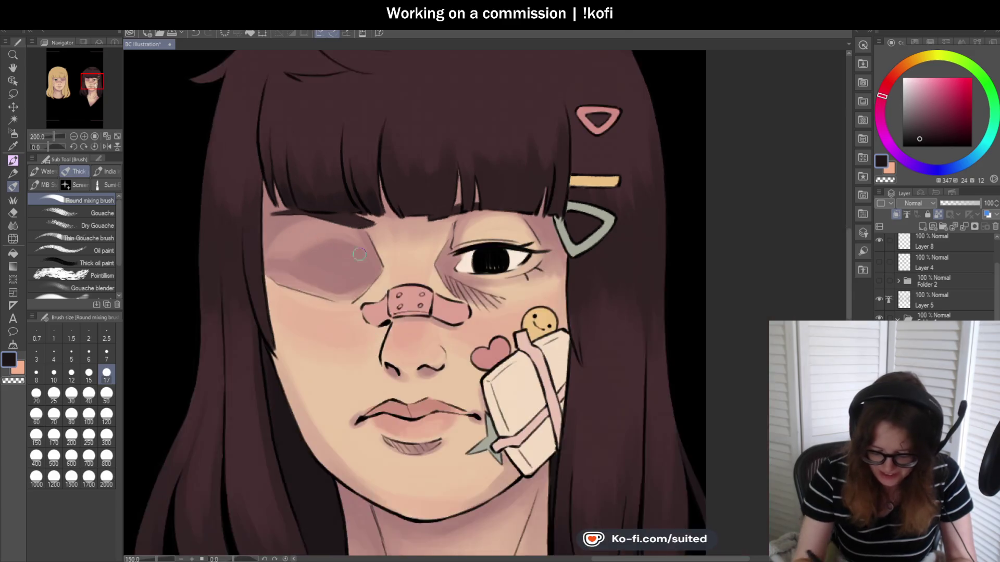
scroll(392, 231, up, 1)
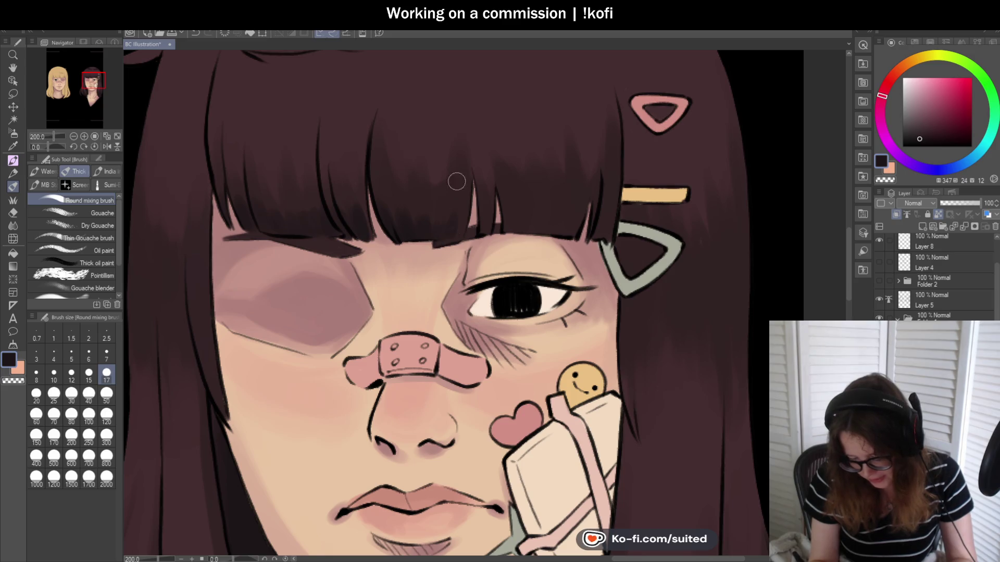
scroll(379, 243, down, 1)
scroll(435, 229, down, 2)
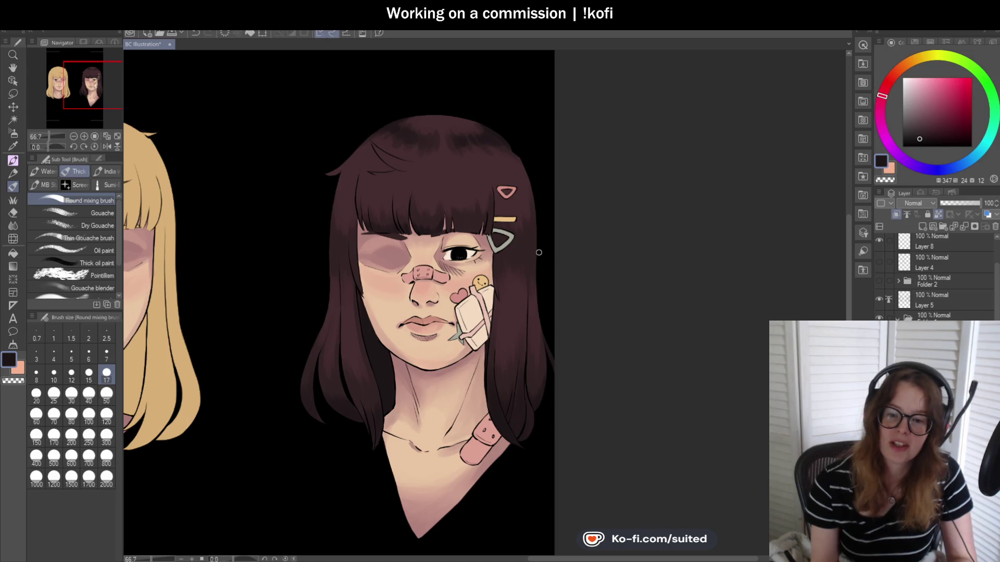
Blend the bangs above her open eye and hair clips at 200%, then return to 66.7% zoom
scroll(500, 226, up, 1)
scroll(500, 226, up, 2)
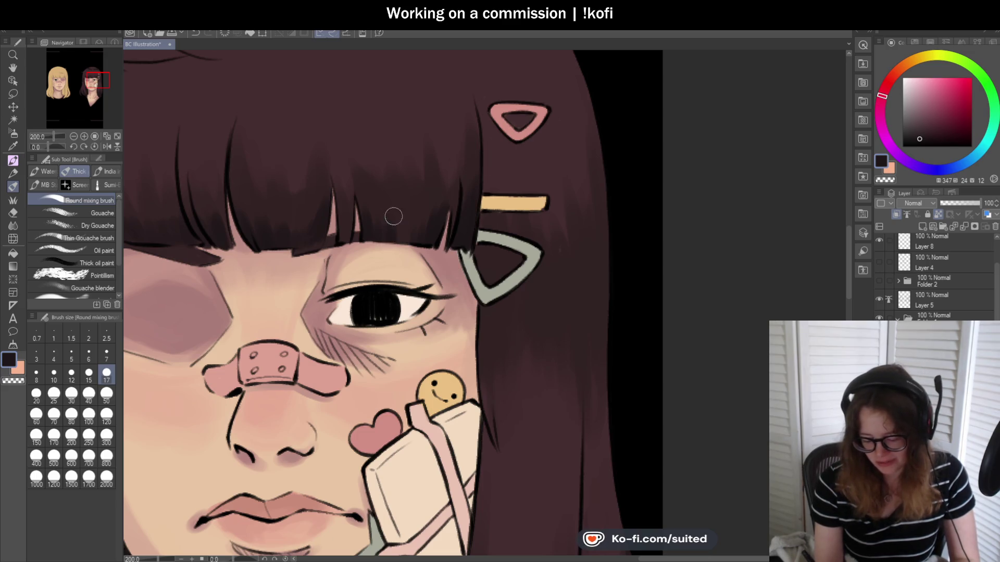
scroll(405, 216, down, 2)
scroll(468, 229, down, 1)
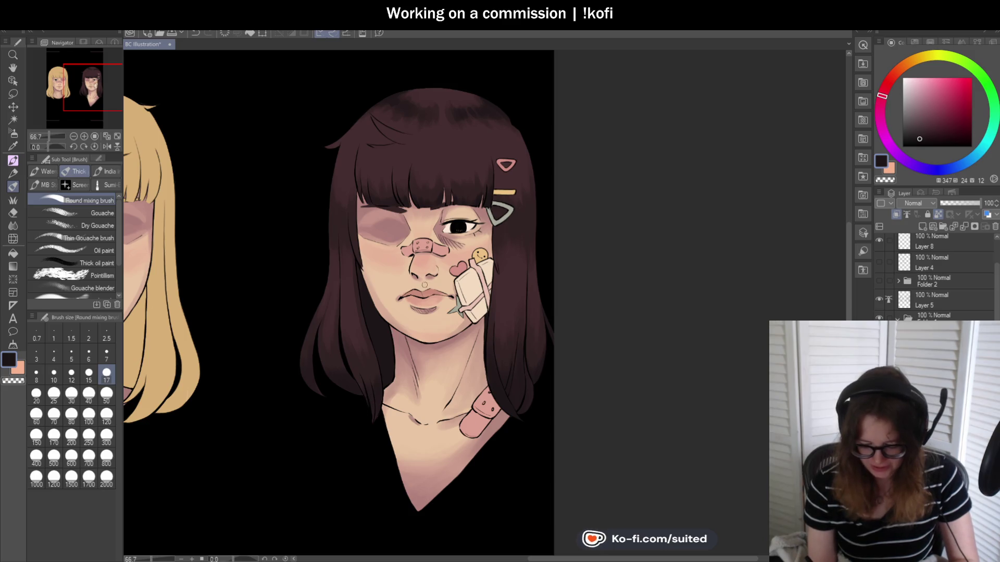
scroll(409, 213, up, 3)
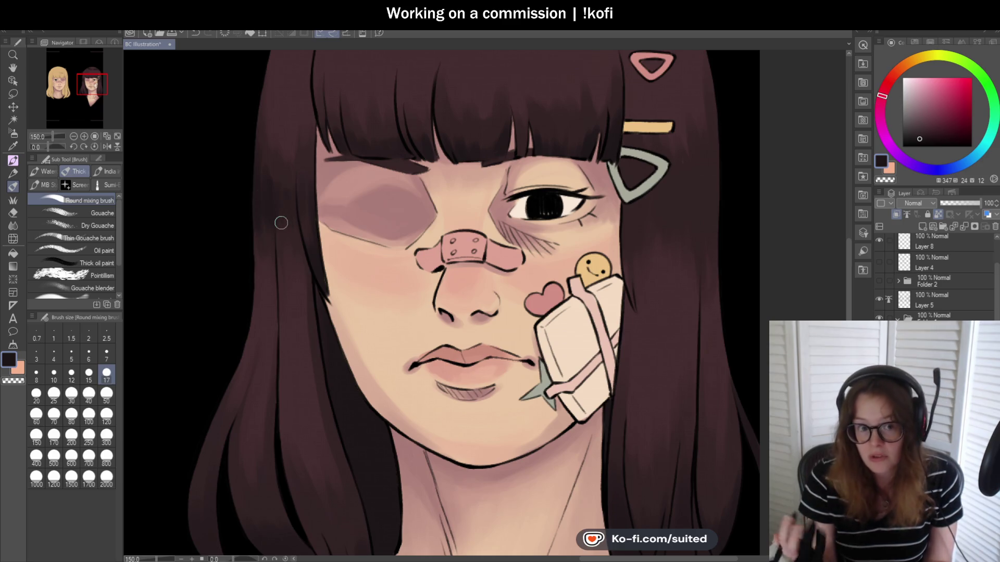
Soften the shading on the hair ends over her shoulders, her face and neck with the Round mixing brush
scroll(413, 213, down, 2)
scroll(561, 221, up, 2)
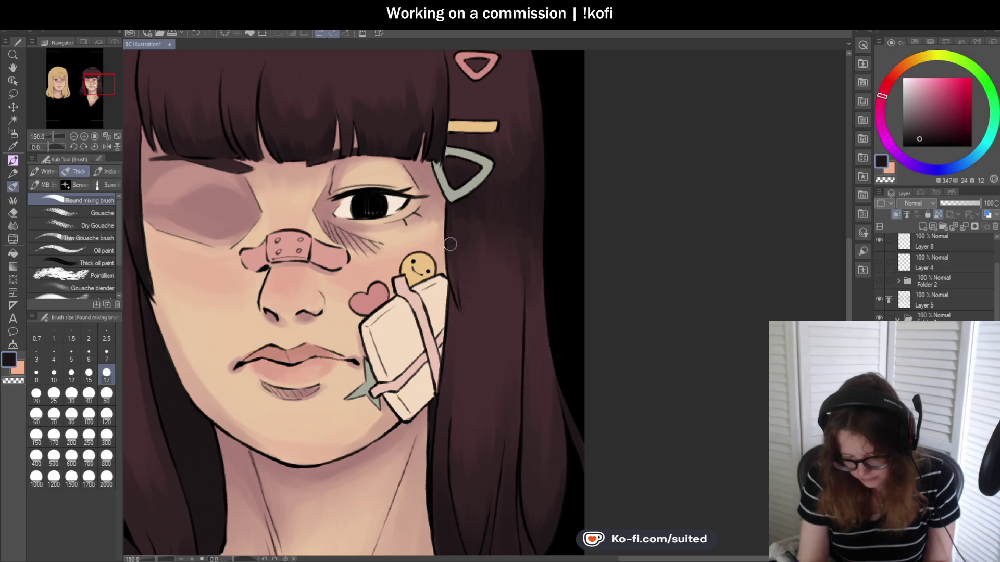
scroll(450, 242, down, 2)
scroll(453, 244, down, 1)
scroll(533, 245, up, 2)
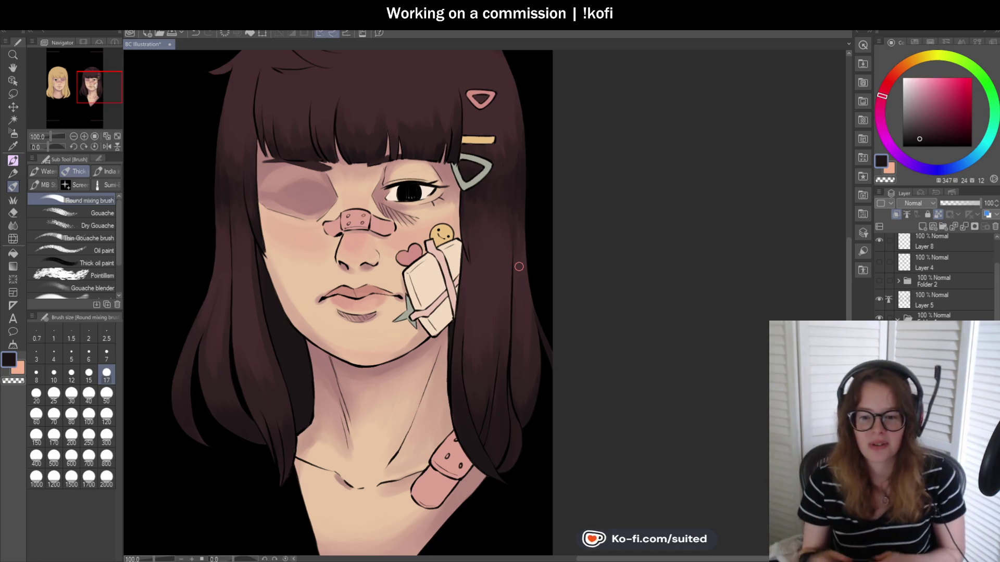
scroll(570, 282, down, 2)
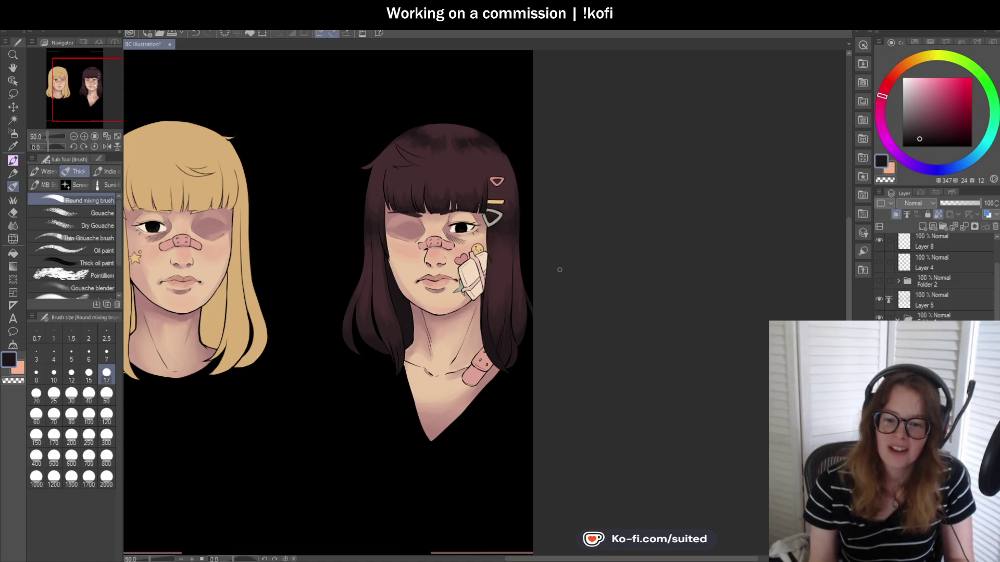
scroll(544, 299, up, 1)
scroll(333, 250, up, 3)
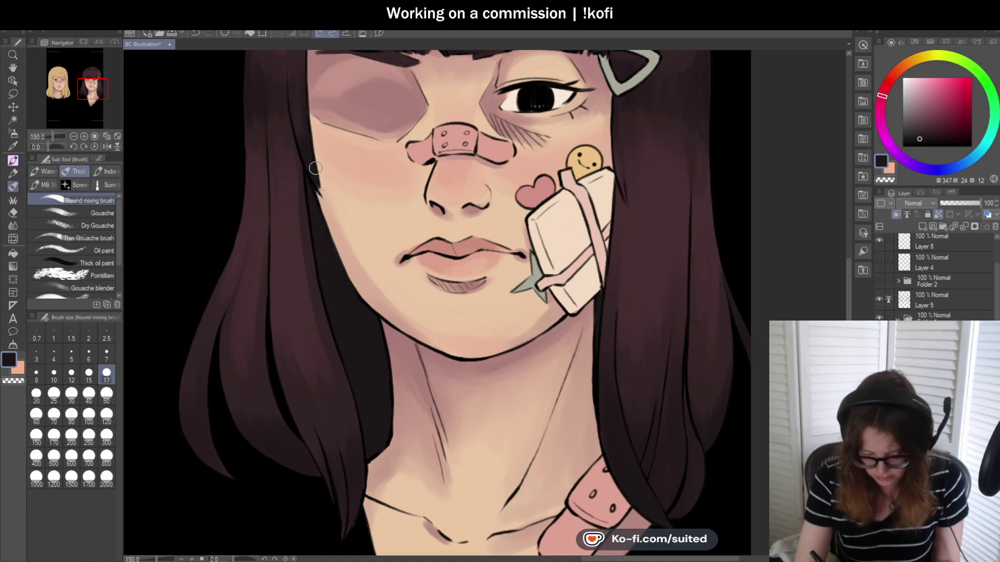
scroll(302, 147, down, 2)
scroll(315, 377, down, 2)
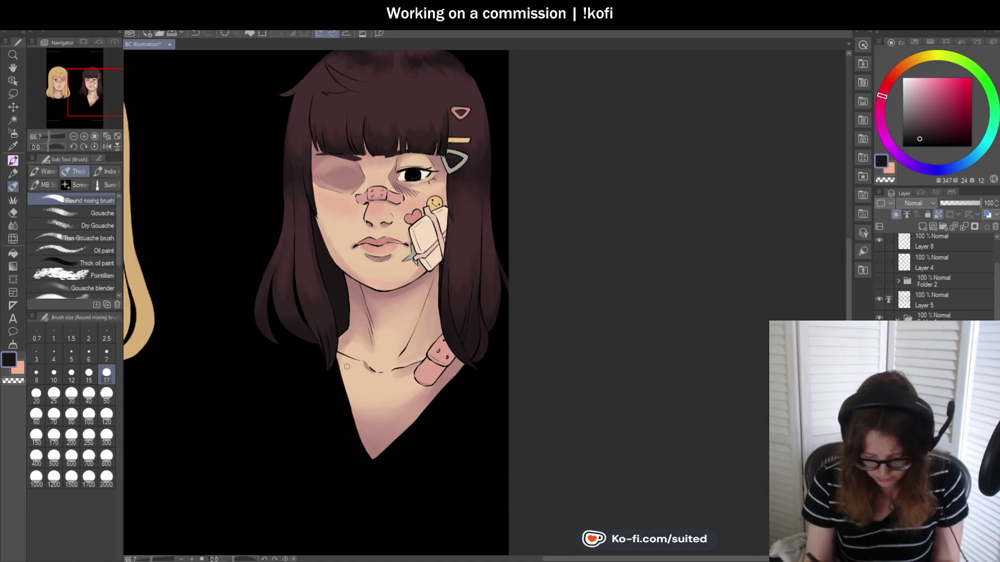
scroll(315, 377, up, 4)
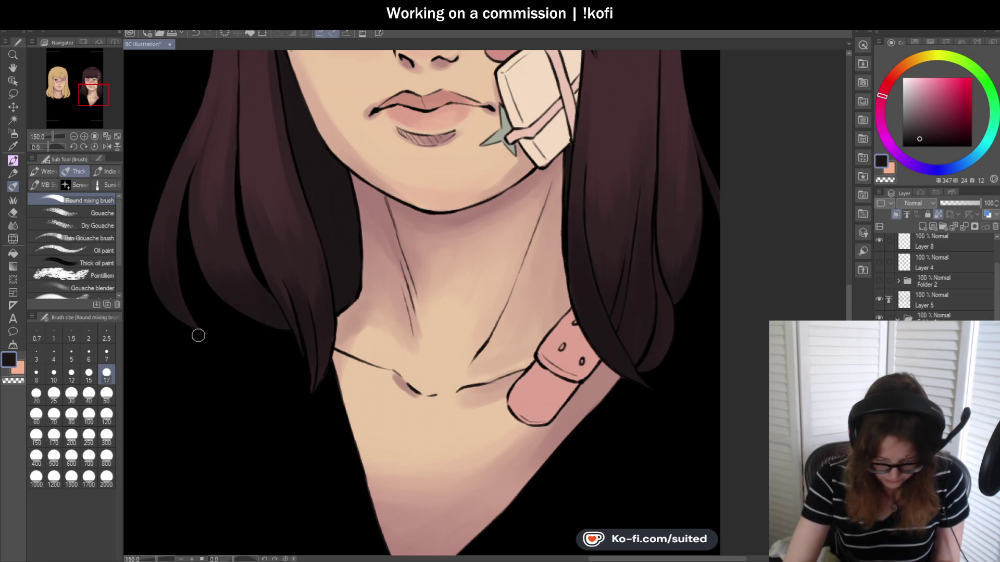
key(ctrl+minus)
key(ctrl+minus)
key(ctrl+minus)
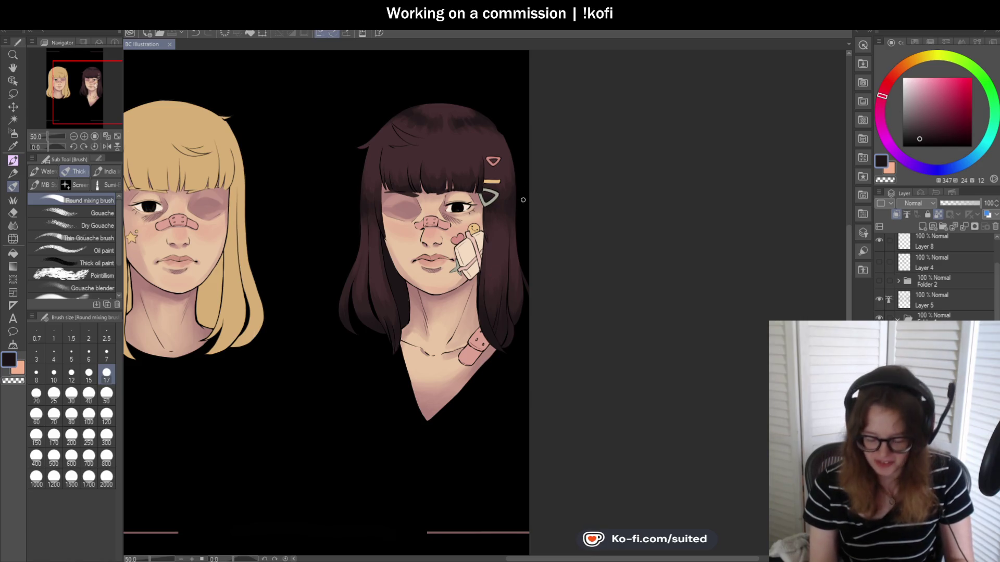
Sample the hair's brown with the Eyedropper and blend the hair with the Round mixing brush at size 50
scroll(521, 207, up, 2)
scroll(515, 188, up, 2)
scroll(420, 266, up, 1)
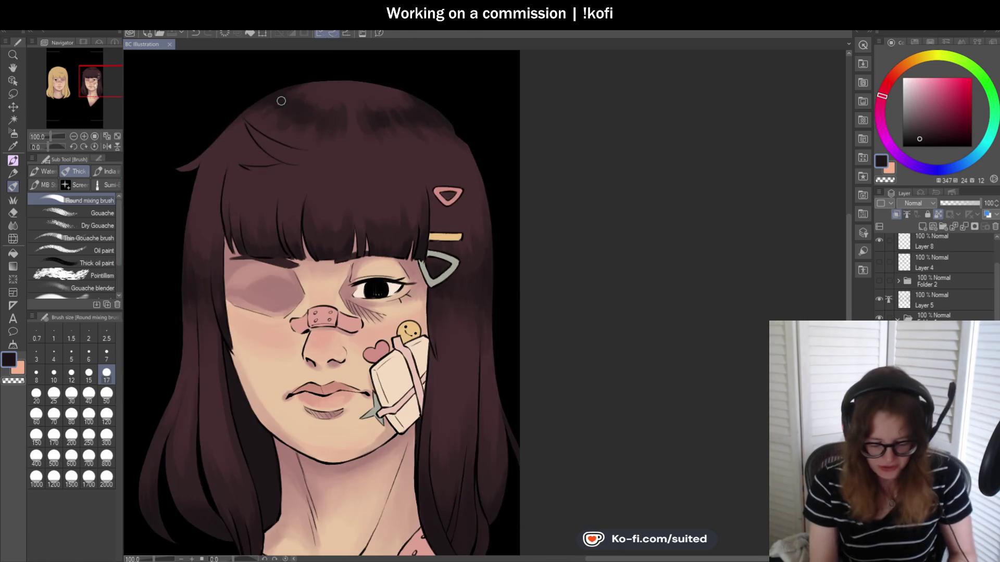
alt+click(289, 116)
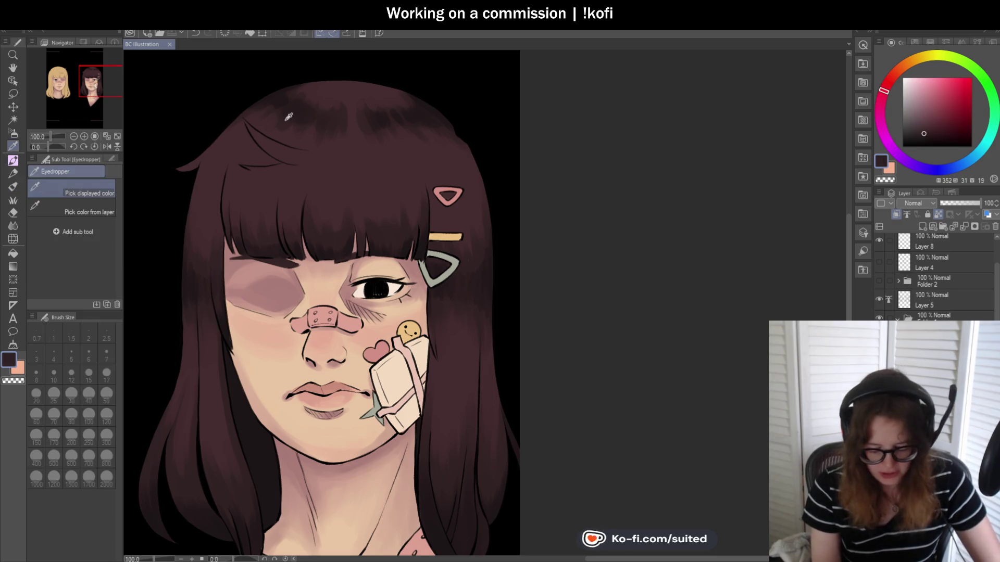
key(b)
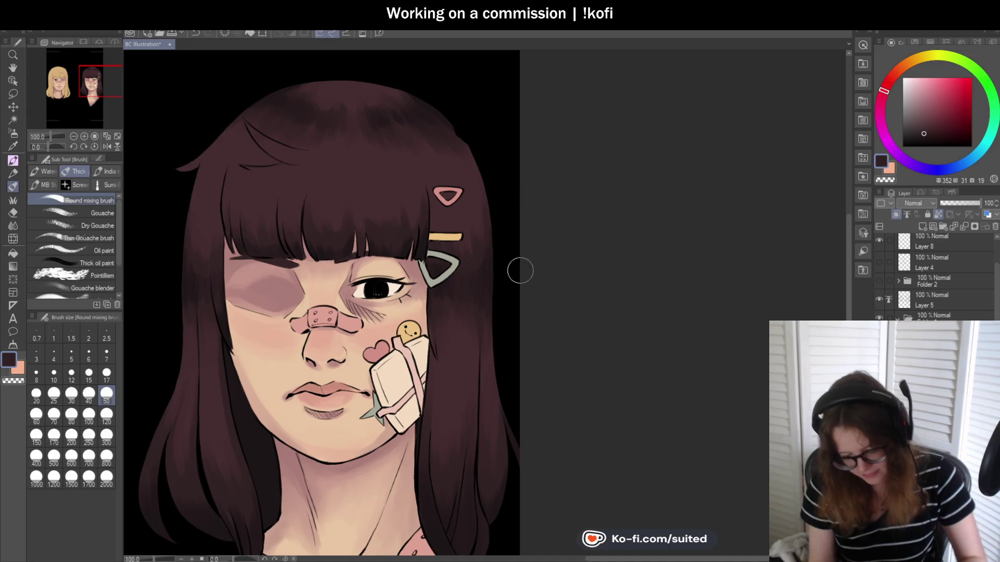
scroll(507, 191, down, 3)
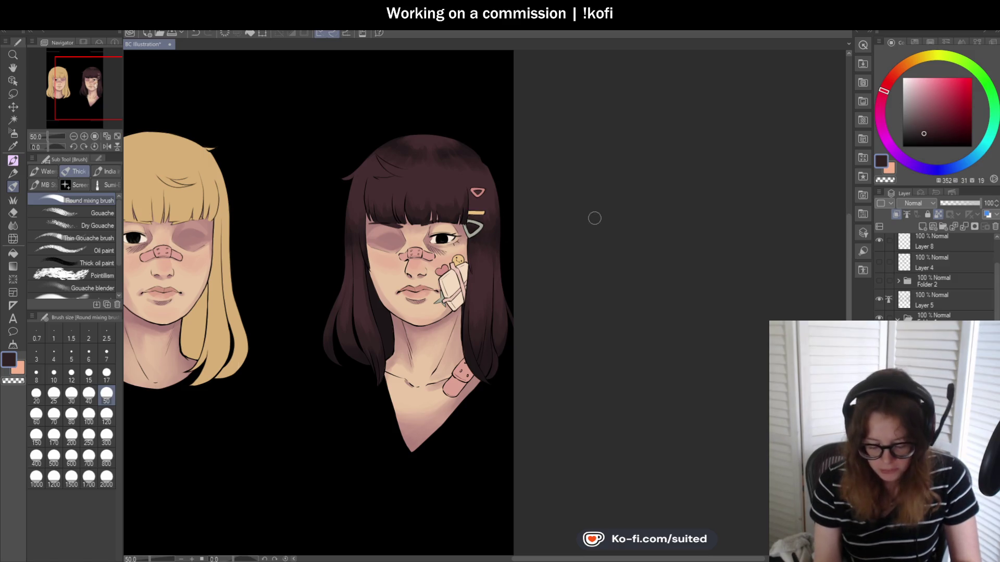
key(ctrl+minus)
Make Folder 2 and Layer 4 visible to preview the central panel, frame lines and 'TEXT GOES HERE' title
click(879, 282)
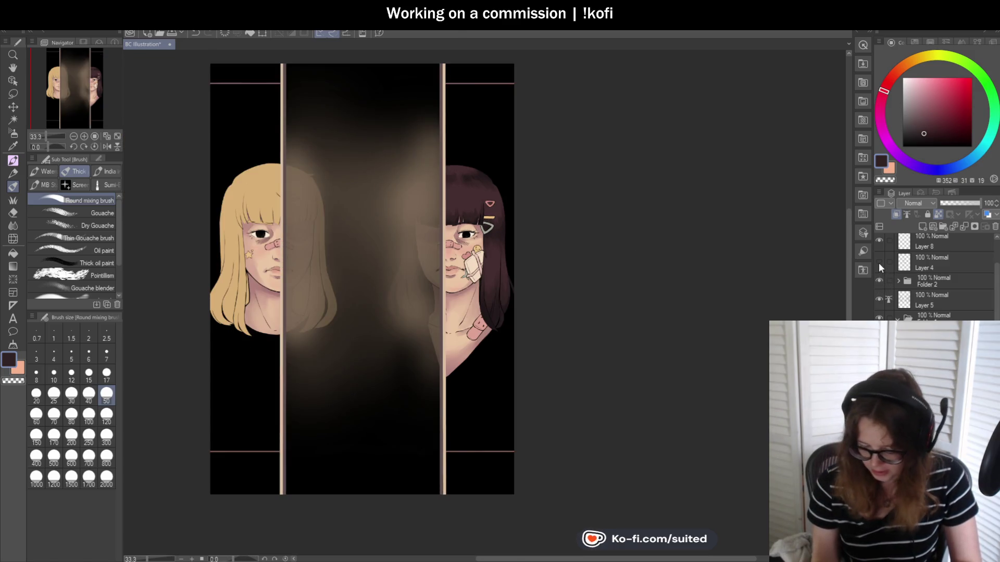
key(ctrl+minus)
click(879, 262)
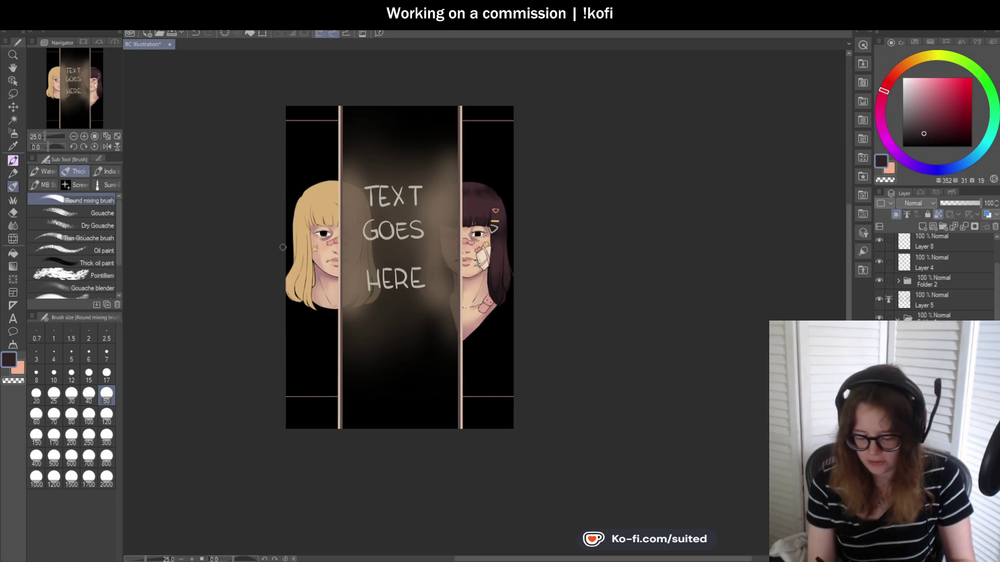
scroll(501, 363, up, 1)
scroll(494, 335, up, 2)
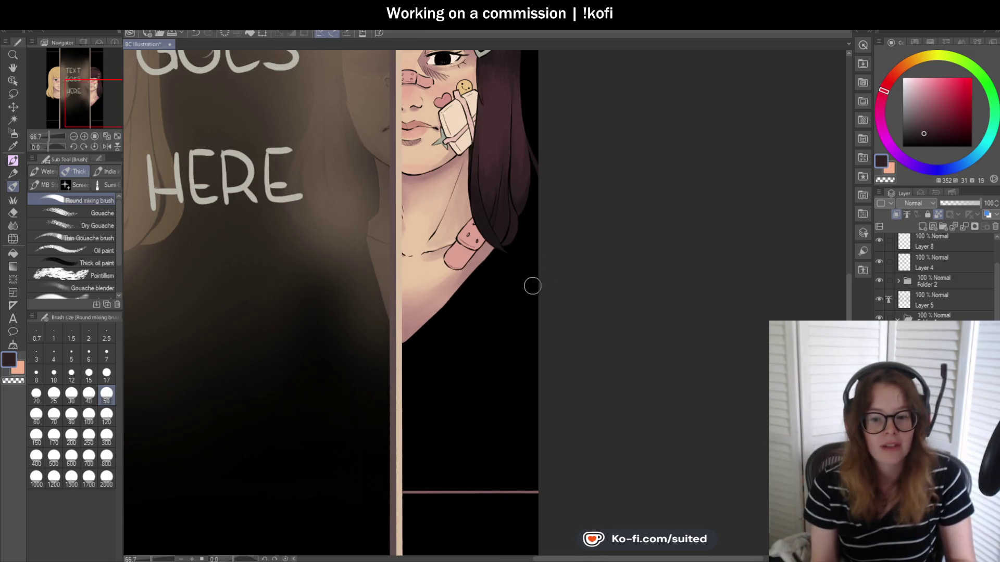
scroll(609, 373, down, 1)
scroll(580, 364, down, 1)
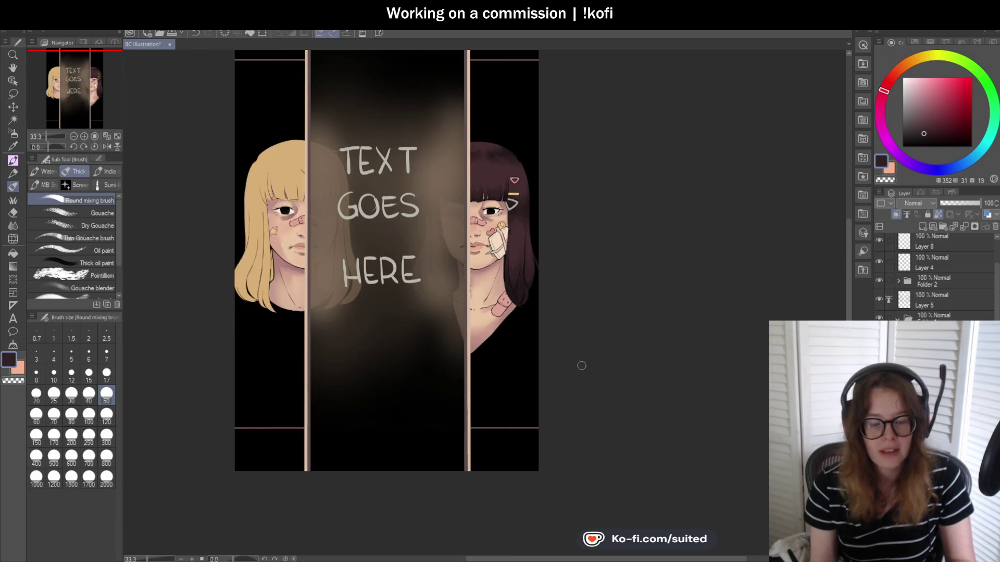
Hide the central panel, frame bars and 'TEXT GOES HERE' placeholder layers
click(879, 281)
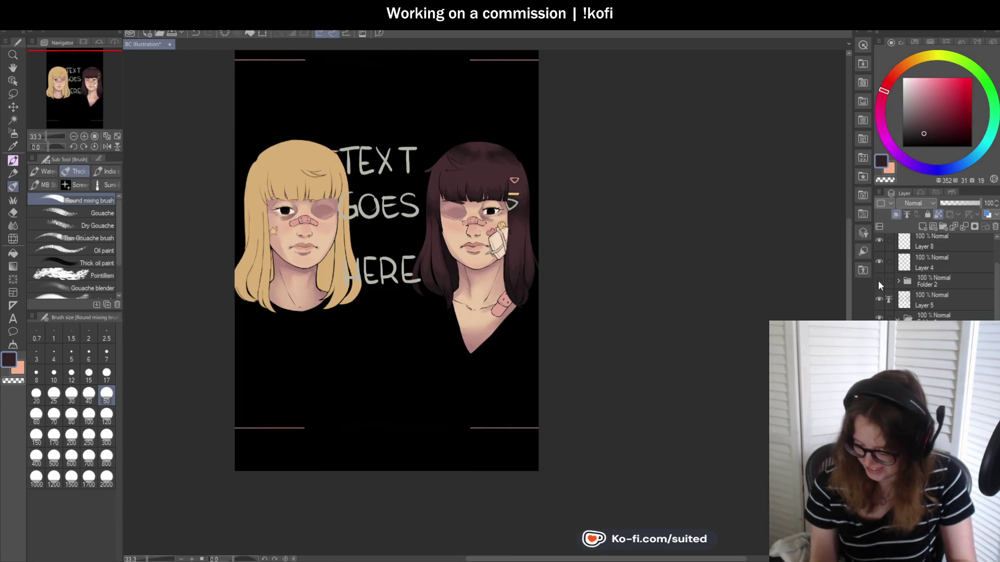
click(879, 262)
scroll(516, 185, up, 2)
scroll(516, 185, up, 1)
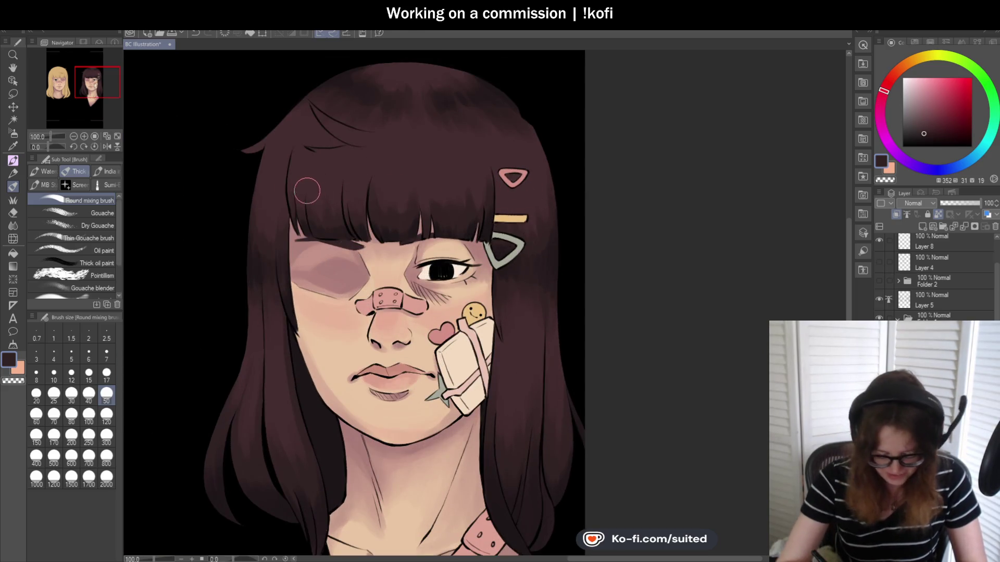
Sample the dark hair's brown and blend the shading between hair strands with the mixing brush
key(i)
click(407, 217)
key(b)
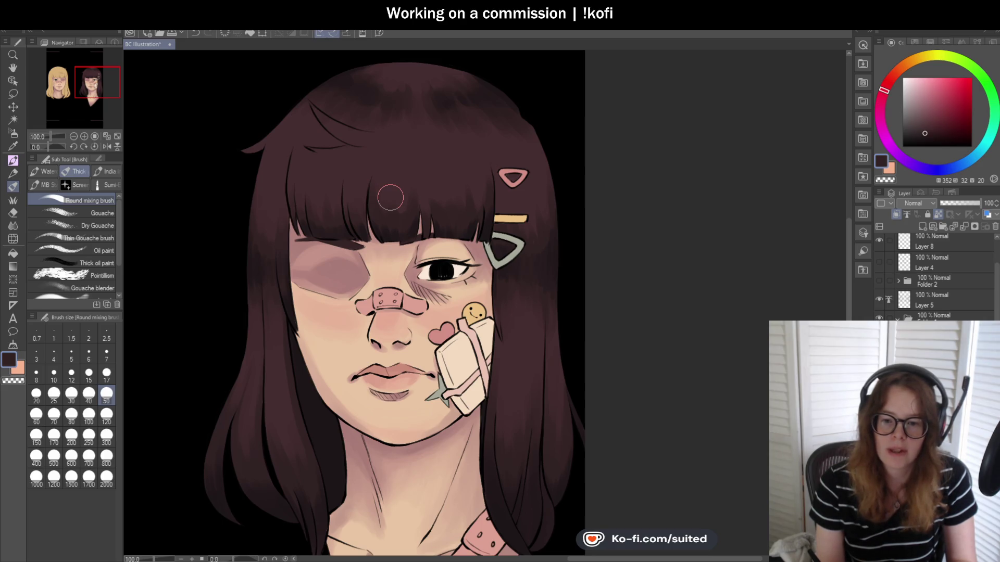
scroll(294, 189, up, 1)
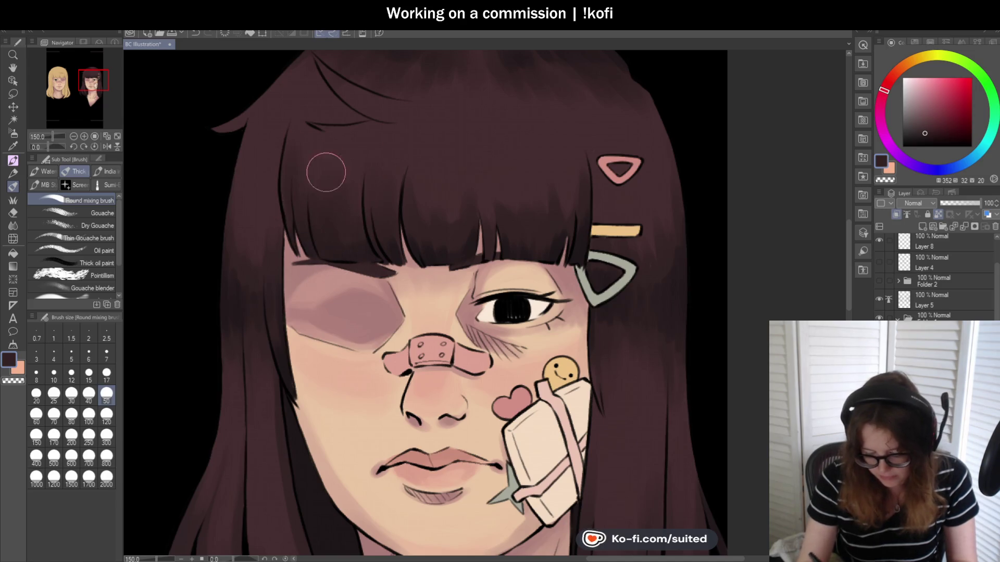
scroll(375, 255, down, 1)
scroll(480, 218, up, 1)
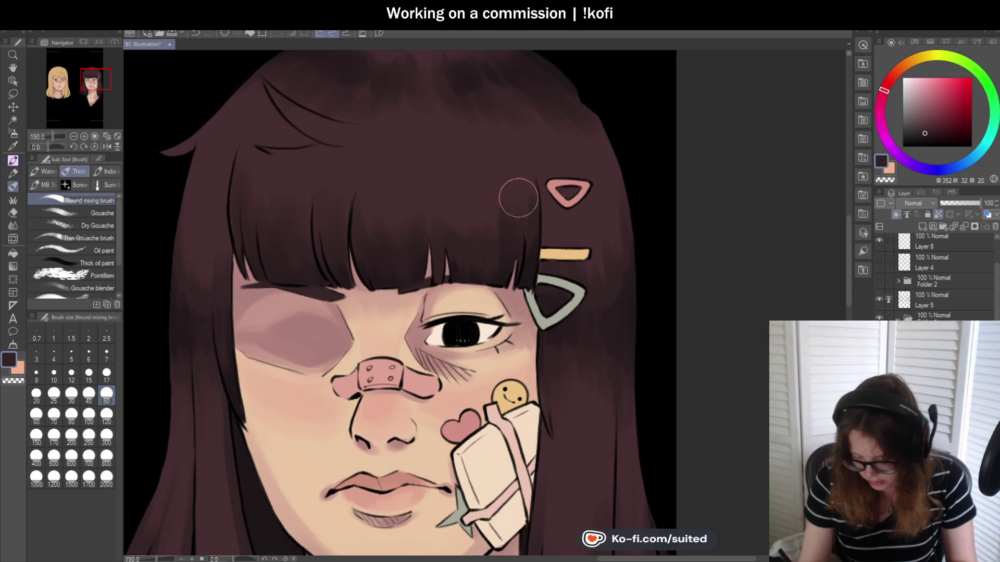
scroll(456, 272, down, 1)
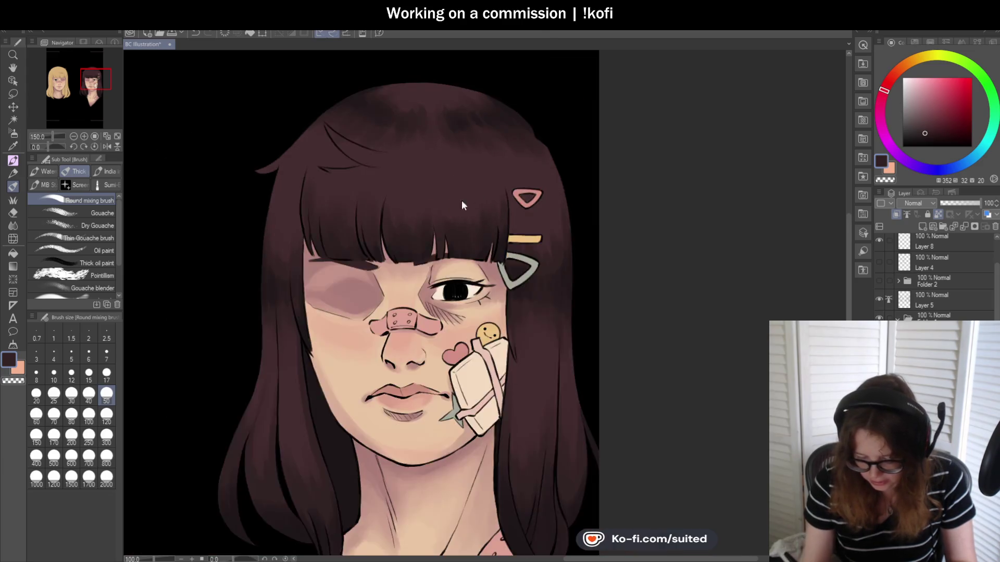
scroll(455, 202, down, 2)
scroll(577, 253, up, 1)
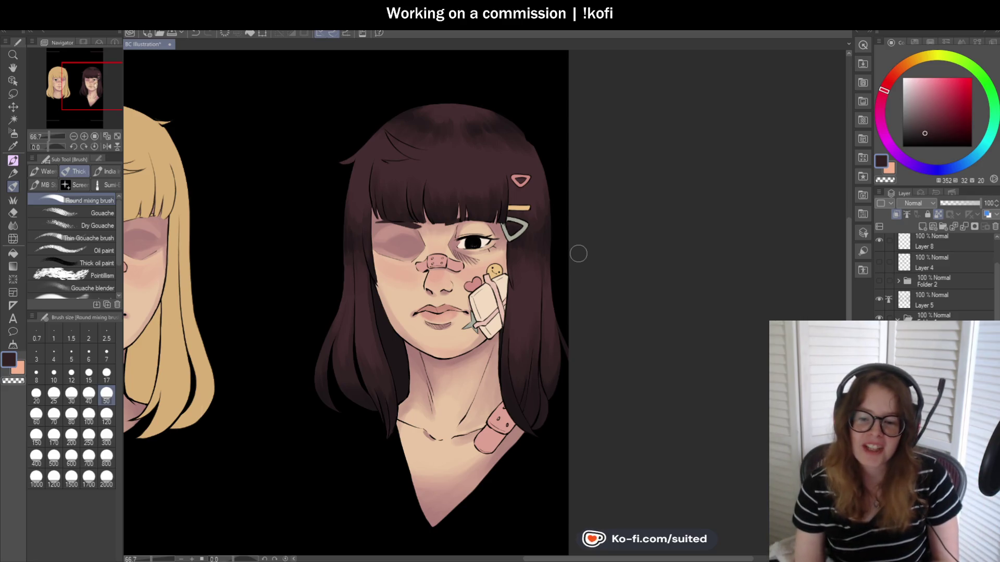
scroll(346, 196, up, 2)
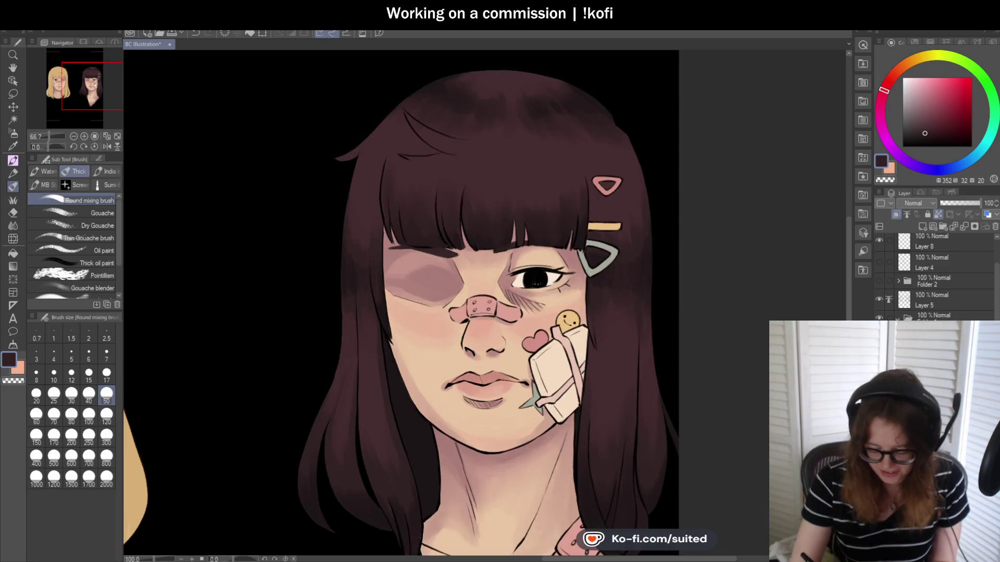
scroll(368, 294, up, 2)
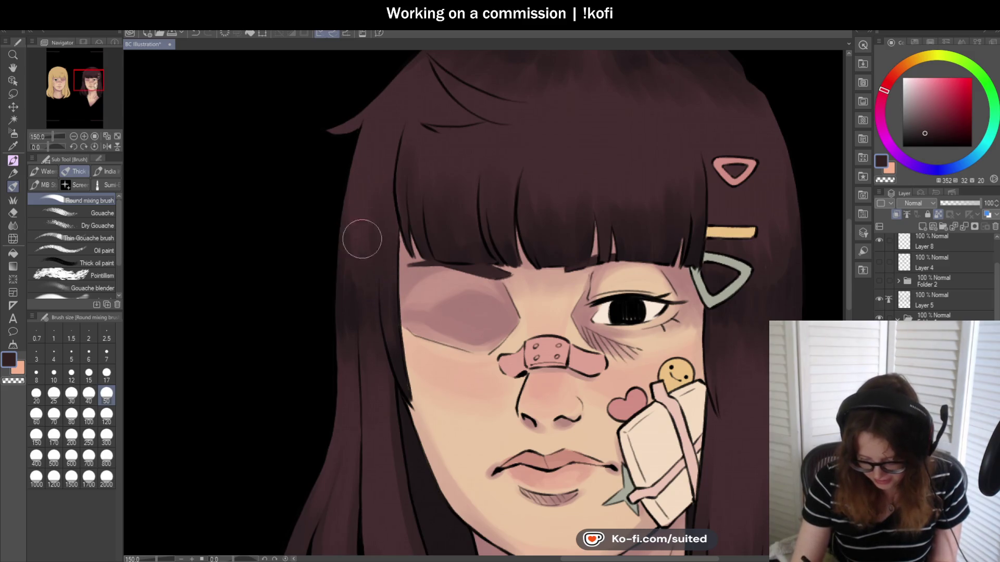
Finish blending the hair strands and save the illustration
scroll(380, 279, down, 4)
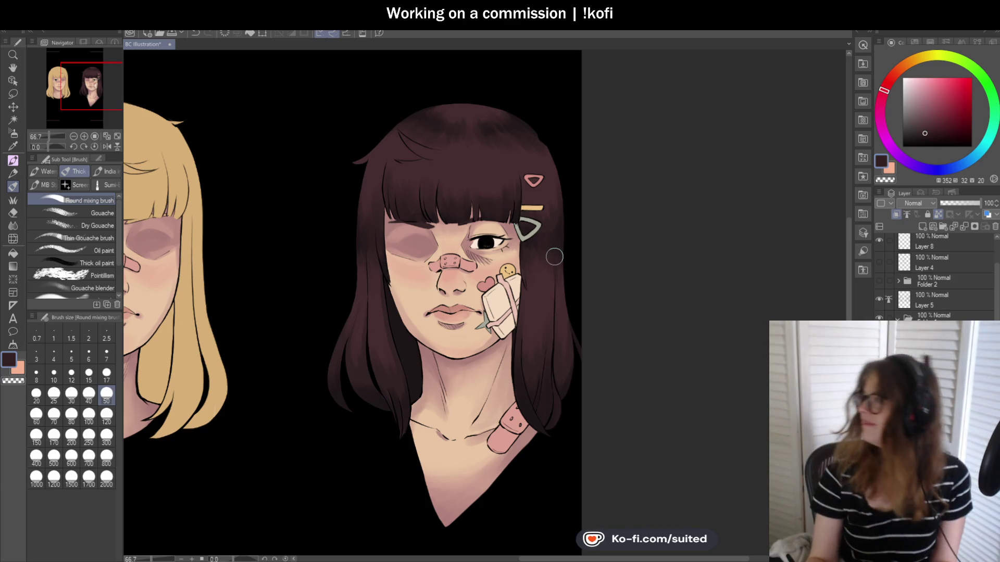
scroll(573, 181, up, 4)
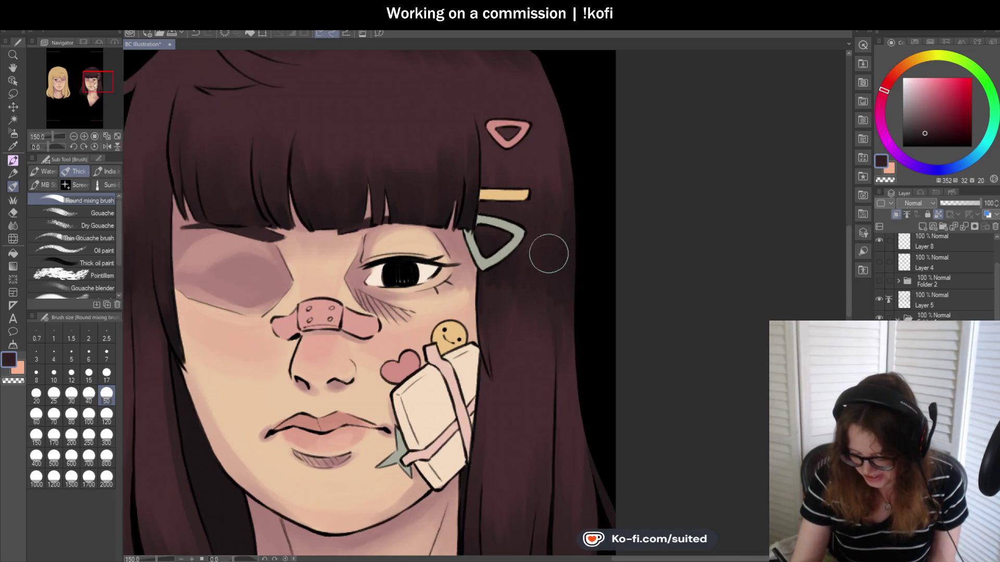
scroll(554, 205, down, 2)
scroll(552, 332, down, 2)
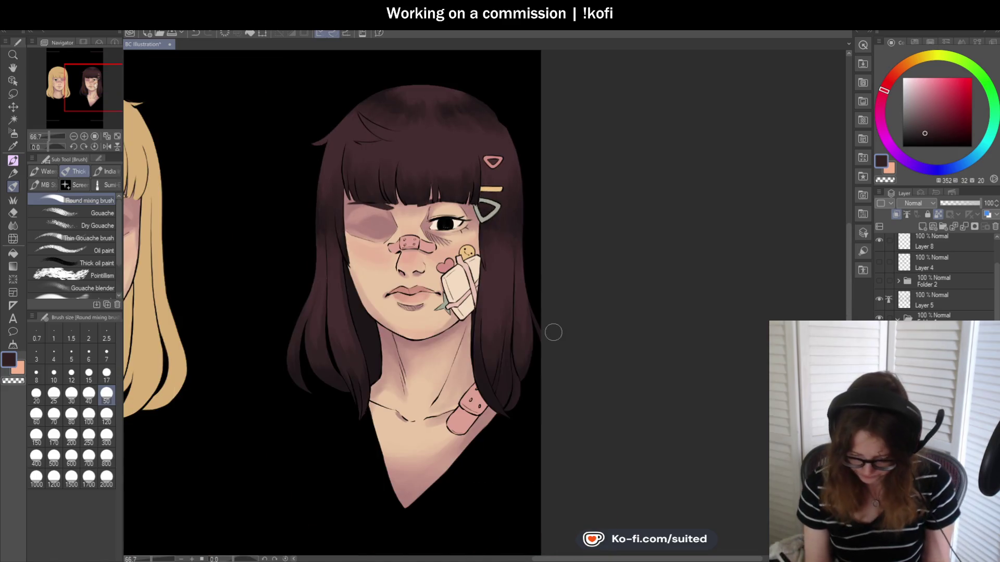
key(ctrl+s)
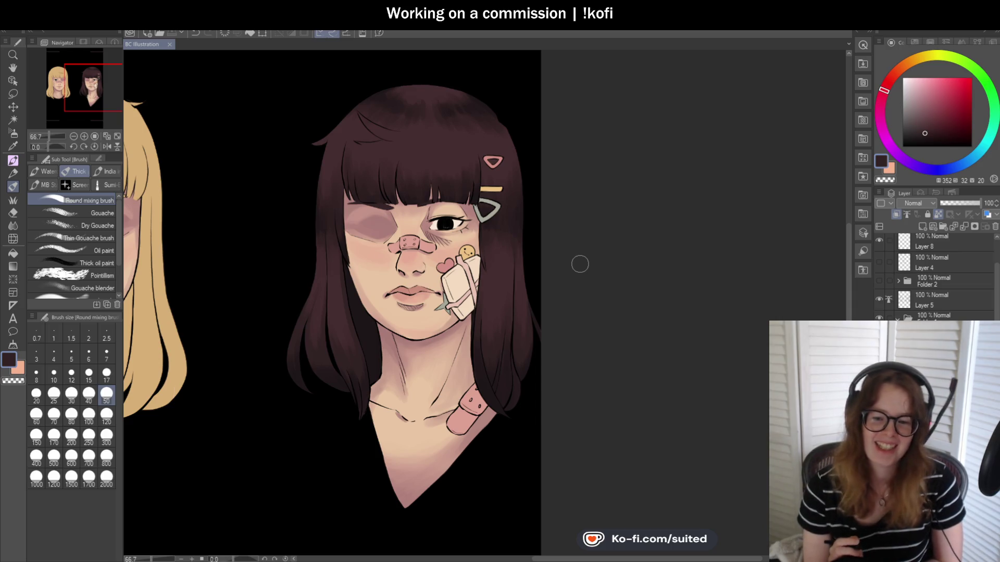
scroll(526, 248, down, 1)
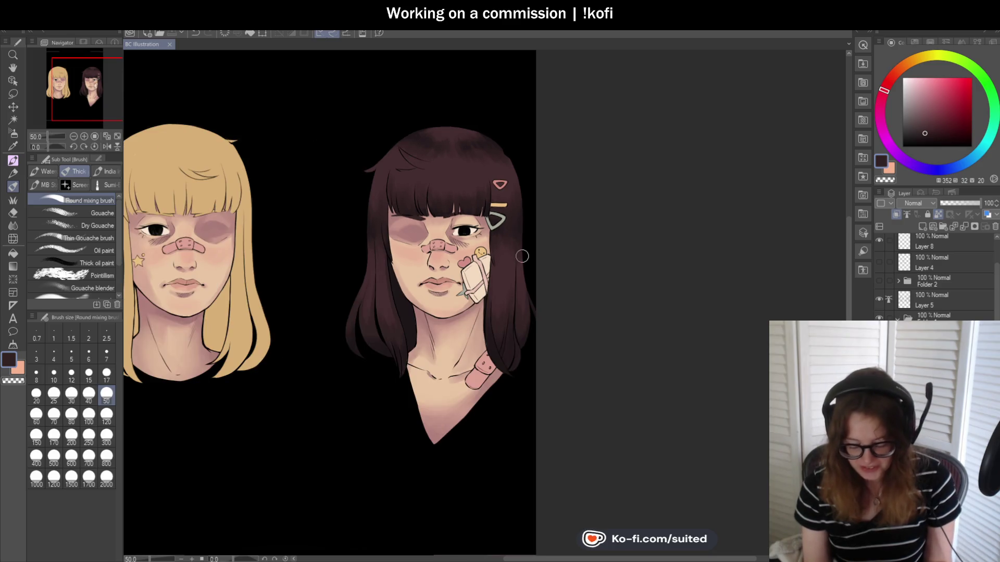
scroll(529, 300, up, 2)
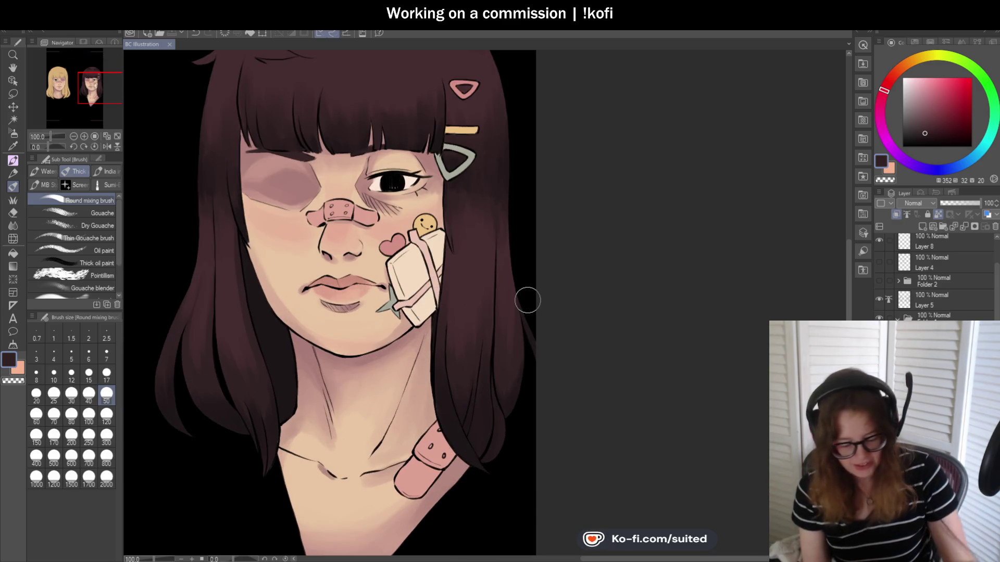
Sample the dark hair colour from the painting and set the mixing brush to size 17
key(i)
scroll(468, 441, down, 1)
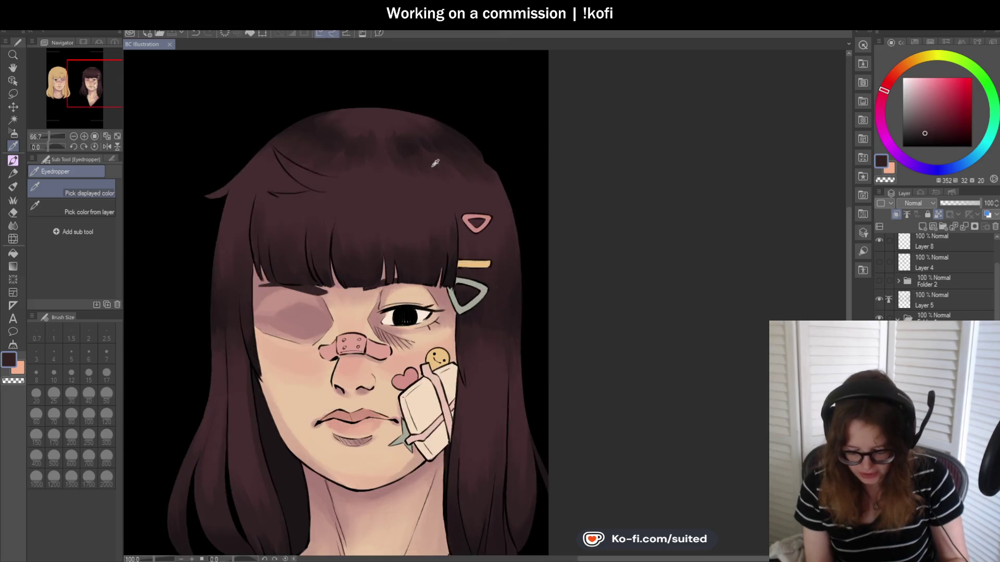
scroll(417, 160, up, 2)
click(371, 148)
scroll(371, 148, down, 1)
scroll(469, 167, down, 1)
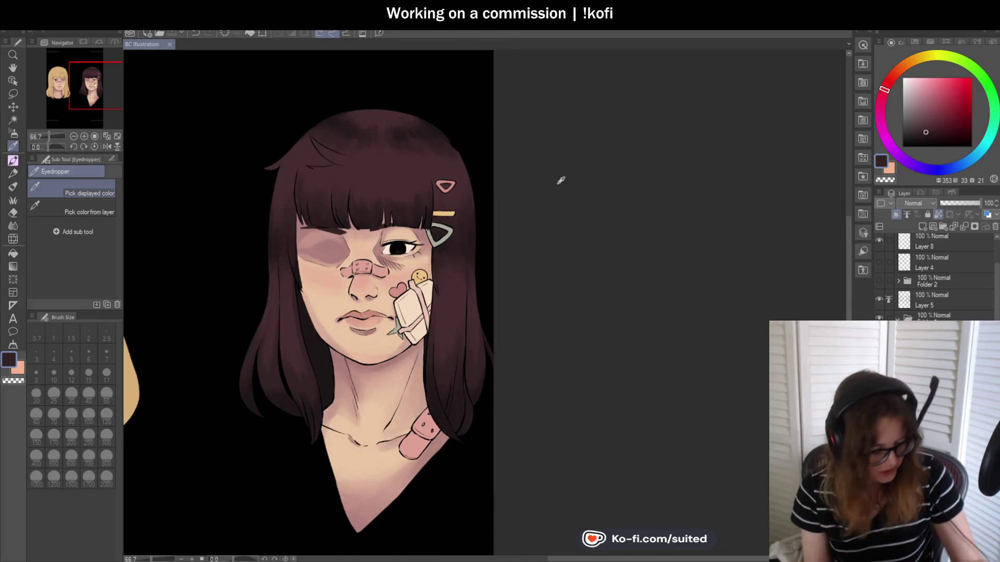
key(b)
click(107, 373)
Blend smoother, darker shading into the long side strands beside her neck
scroll(475, 380, up, 2)
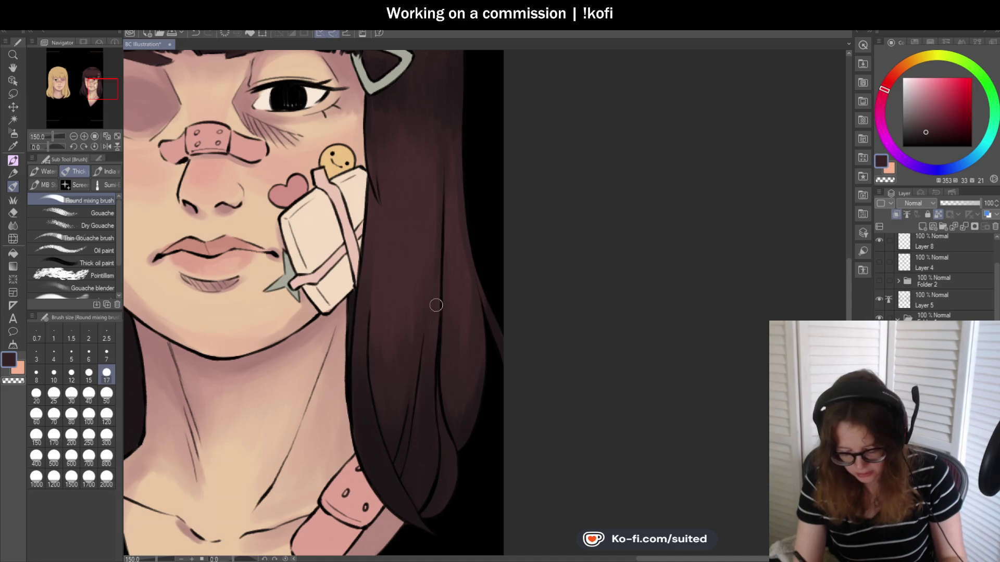
scroll(441, 279, down, 3)
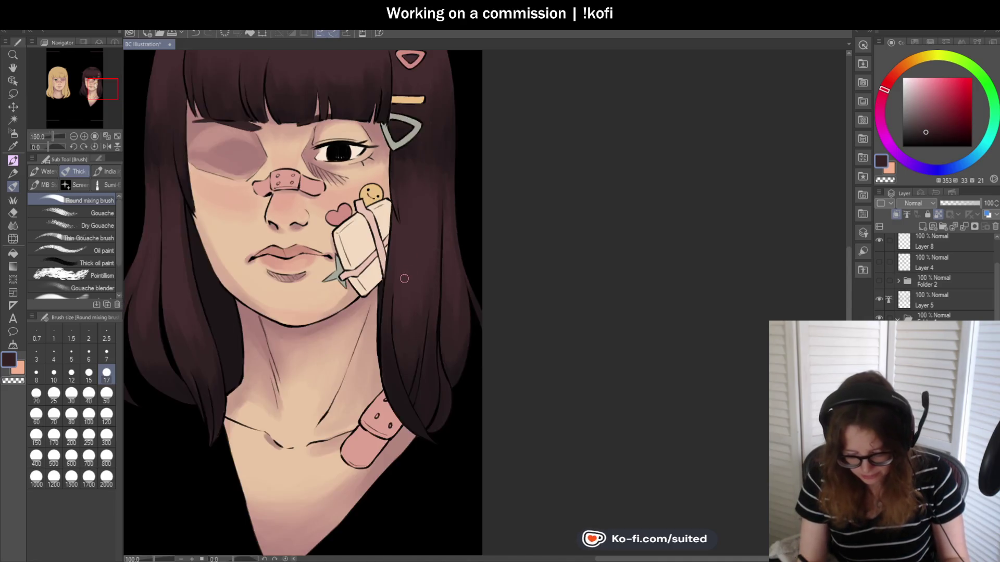
scroll(402, 272, up, 3)
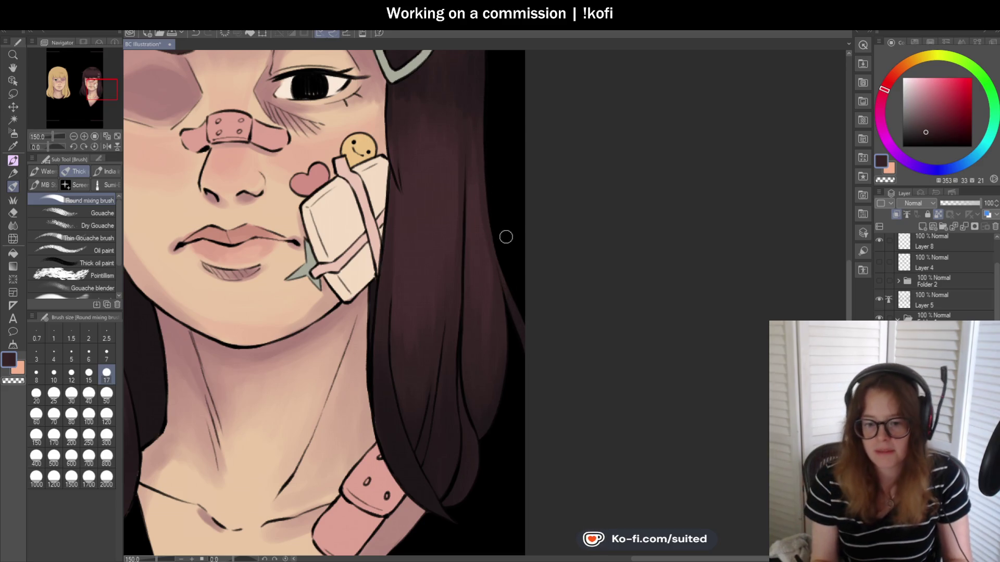
scroll(503, 245, down, 3)
scroll(478, 349, up, 2)
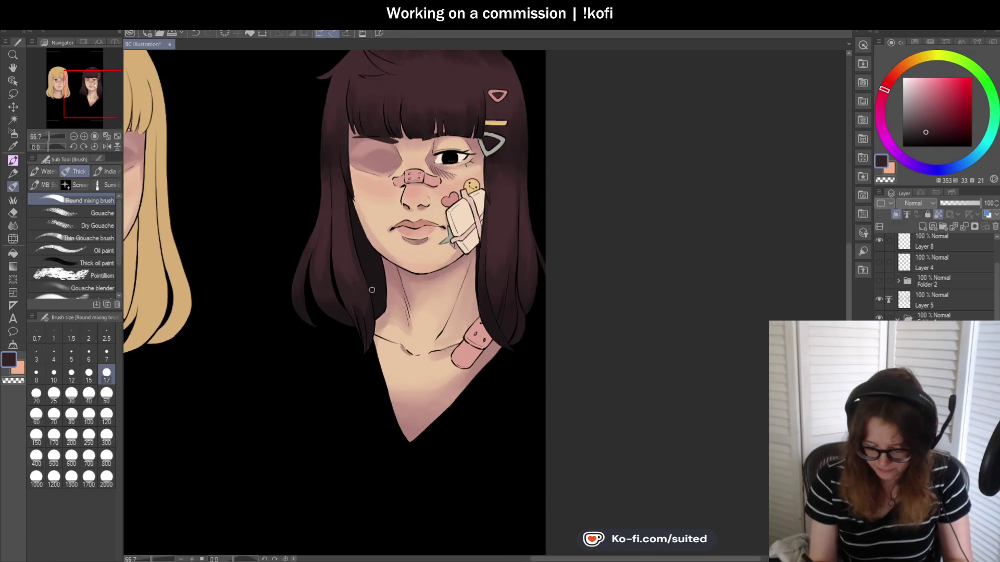
scroll(362, 299, up, 1)
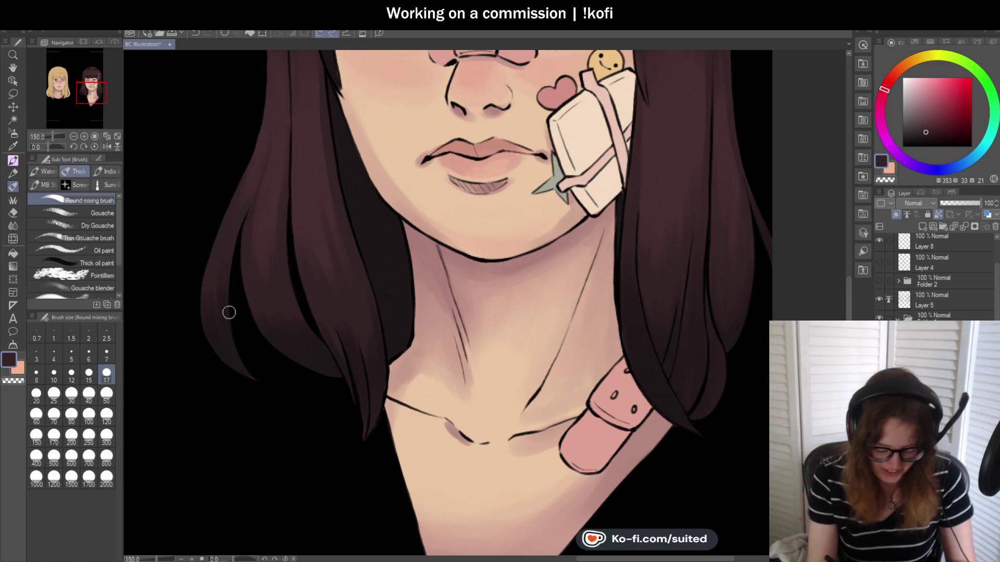
scroll(214, 272, down, 3)
scroll(285, 118, up, 3)
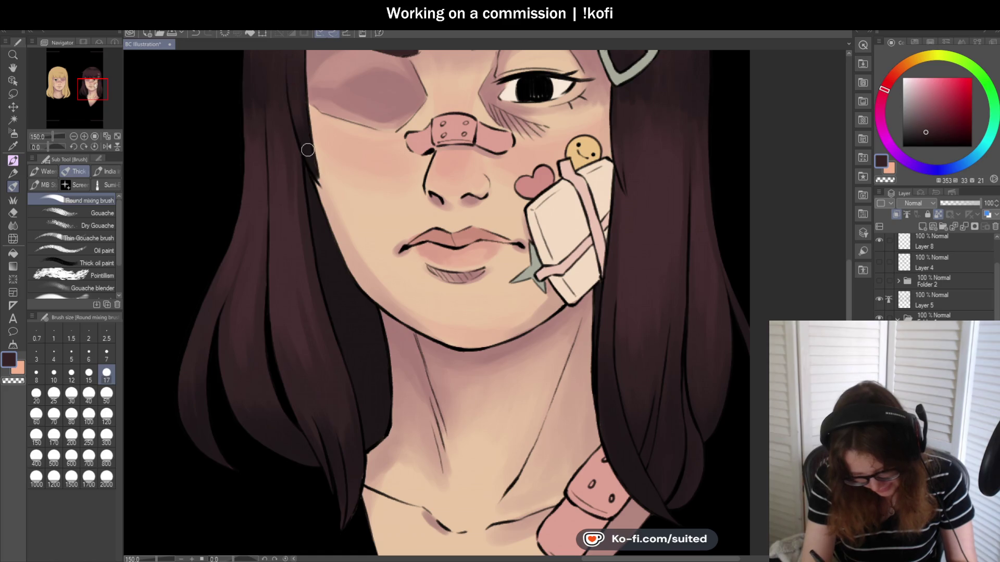
scroll(315, 315, down, 2)
scroll(316, 315, down, 2)
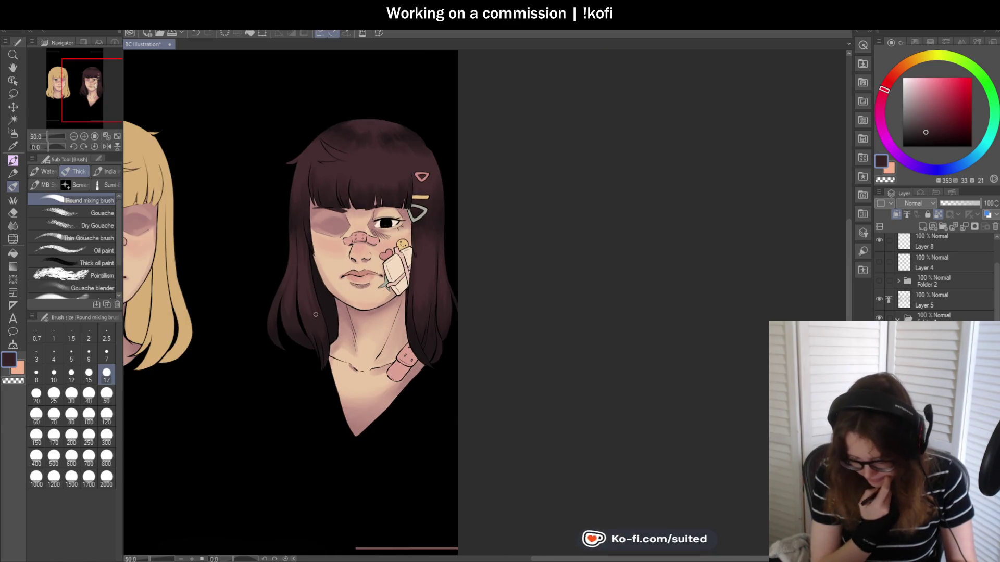
Blend the shading along the right side and crown of the dark hair
scroll(424, 274, up, 1)
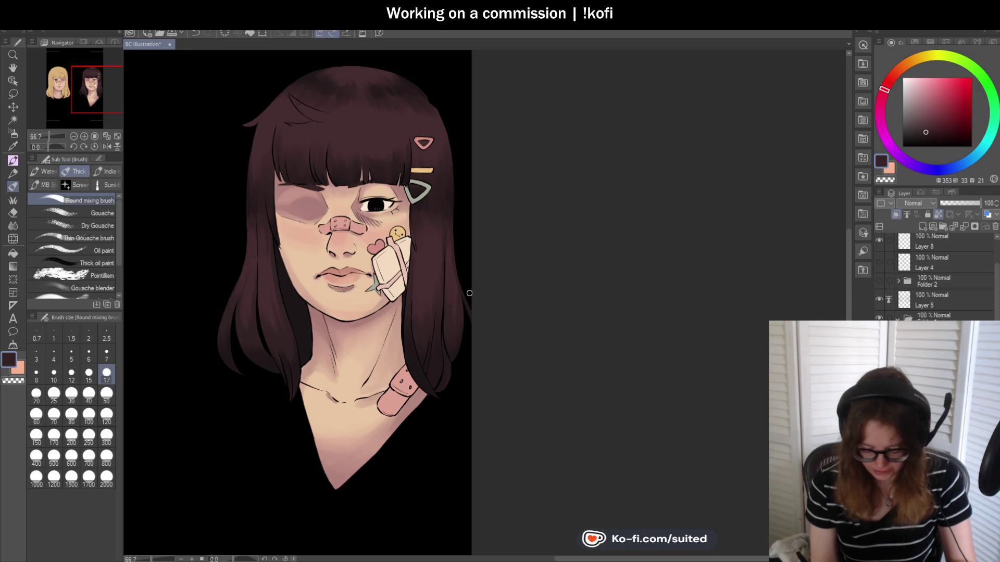
scroll(458, 289, up, 3)
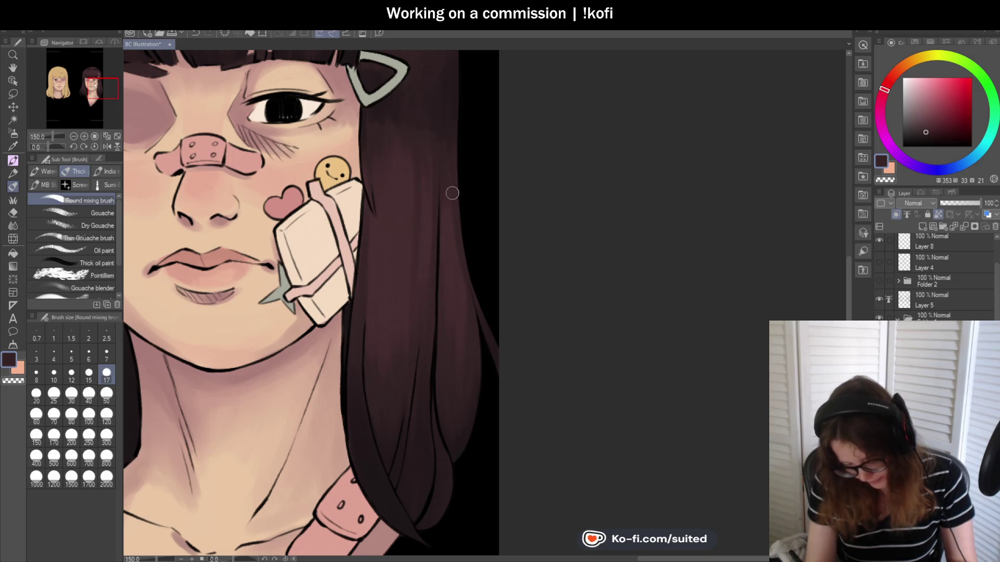
scroll(510, 276, down, 2)
scroll(494, 298, down, 1)
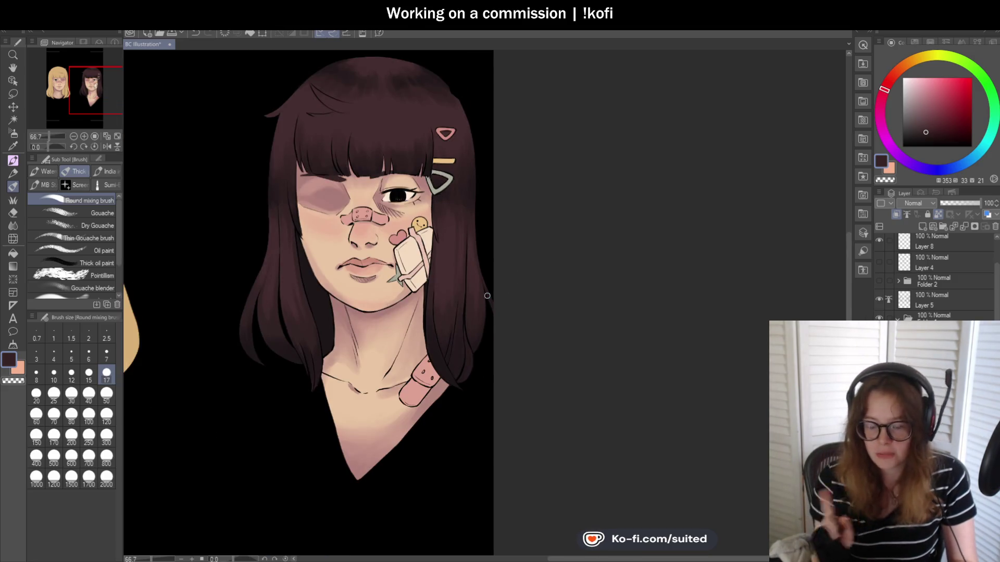
scroll(458, 100, up, 2)
scroll(458, 99, up, 1)
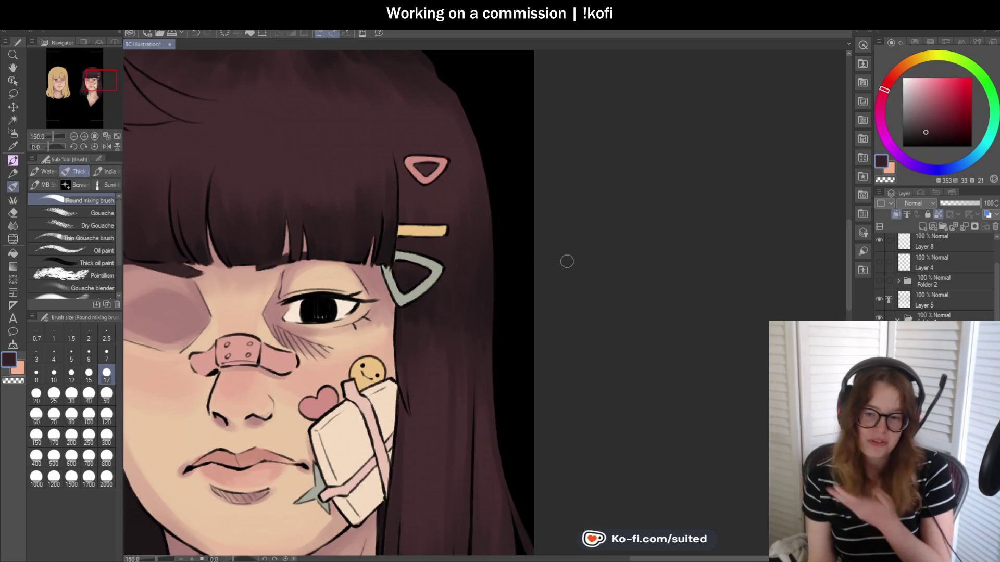
scroll(520, 262, down, 3)
scroll(325, 168, up, 1)
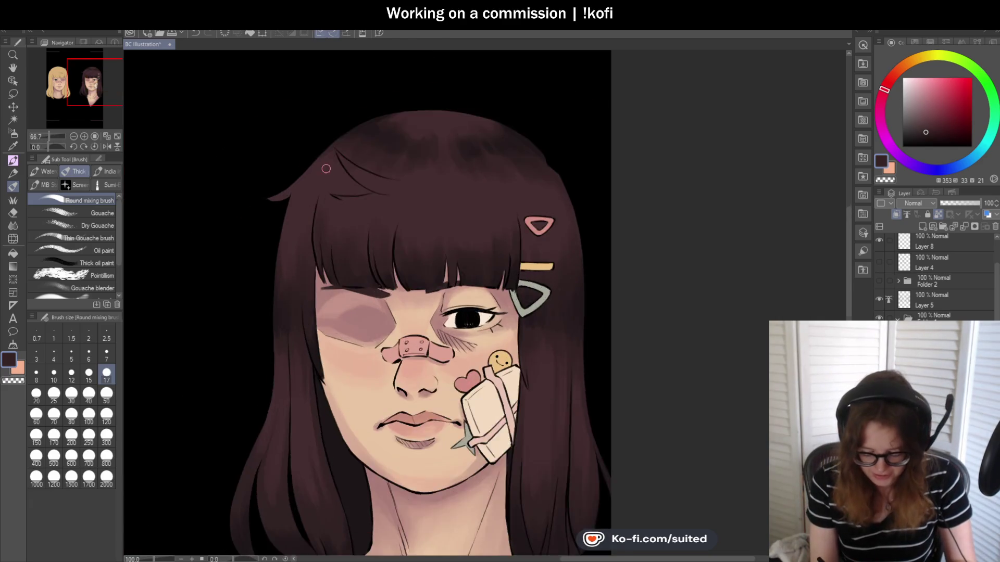
scroll(326, 169, up, 2)
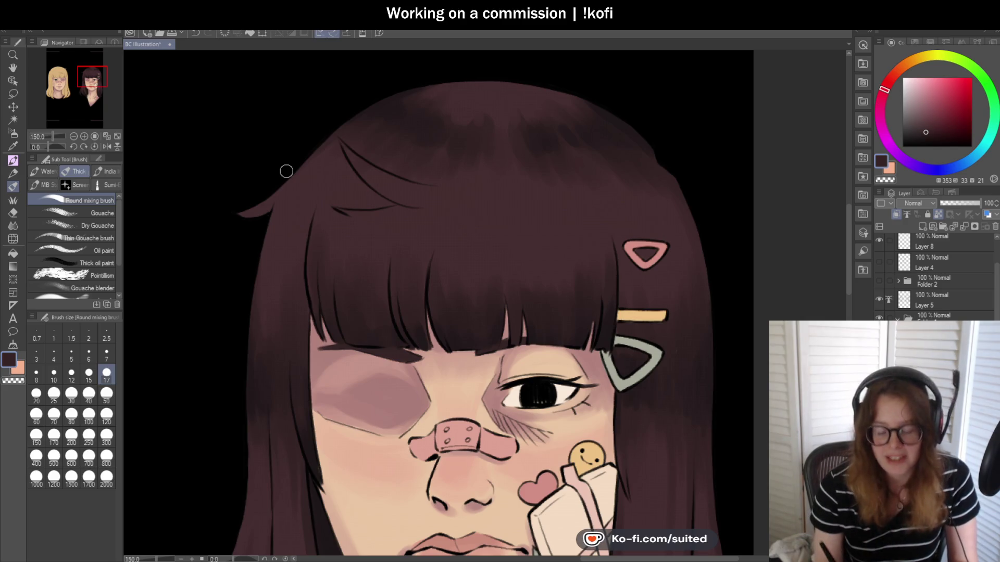
scroll(268, 222, up, 1)
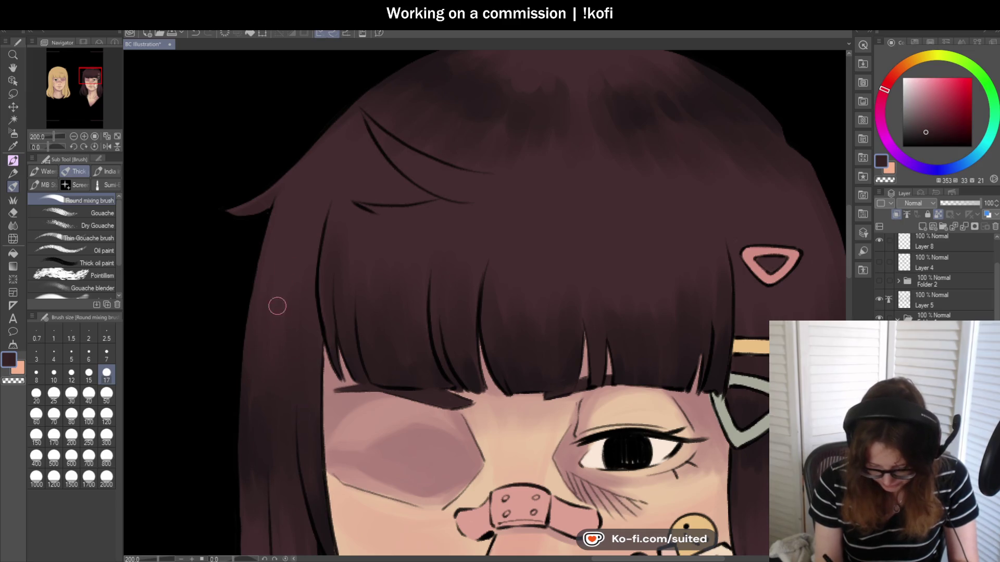
scroll(272, 435, down, 3)
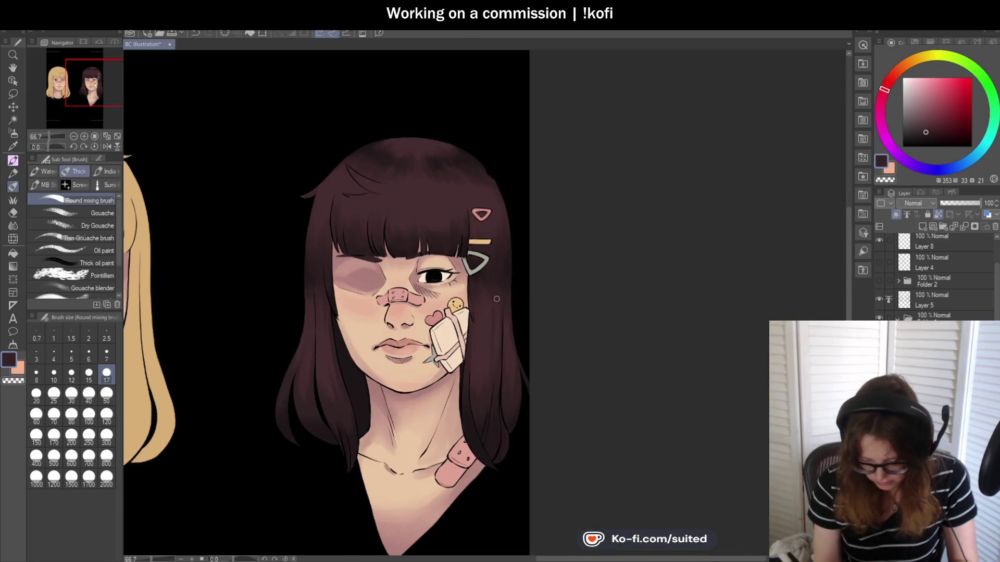
scroll(510, 188, up, 3)
Sample a darker tone from the top of the hair and return to the brush
key(i)
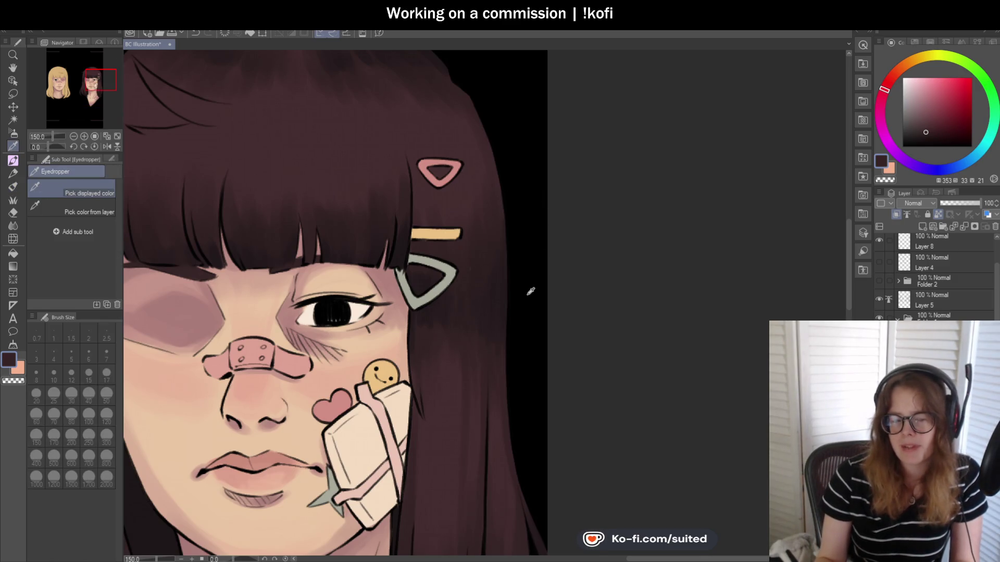
scroll(521, 328, down, 3)
scroll(404, 156, up, 2)
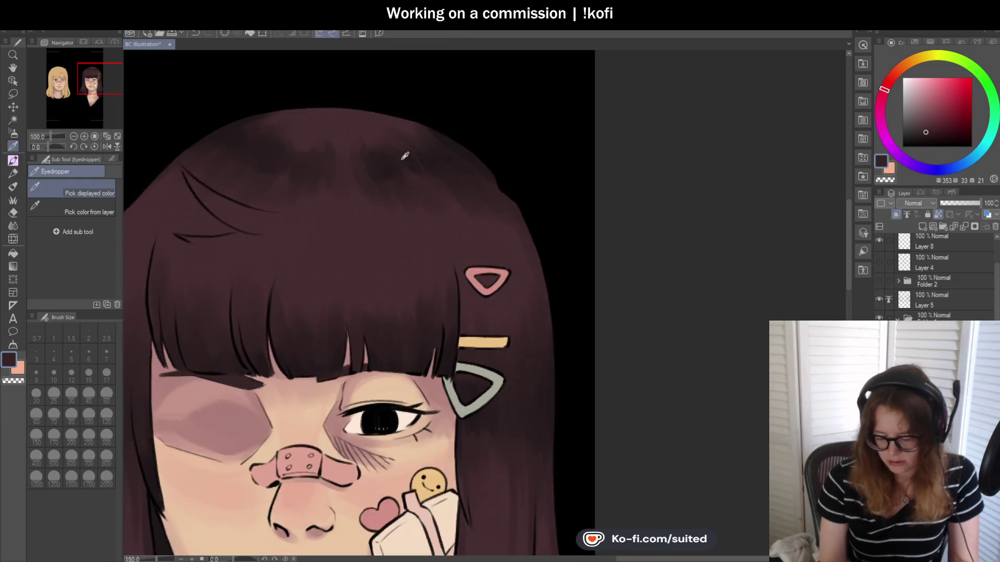
scroll(397, 160, up, 2)
click(492, 140)
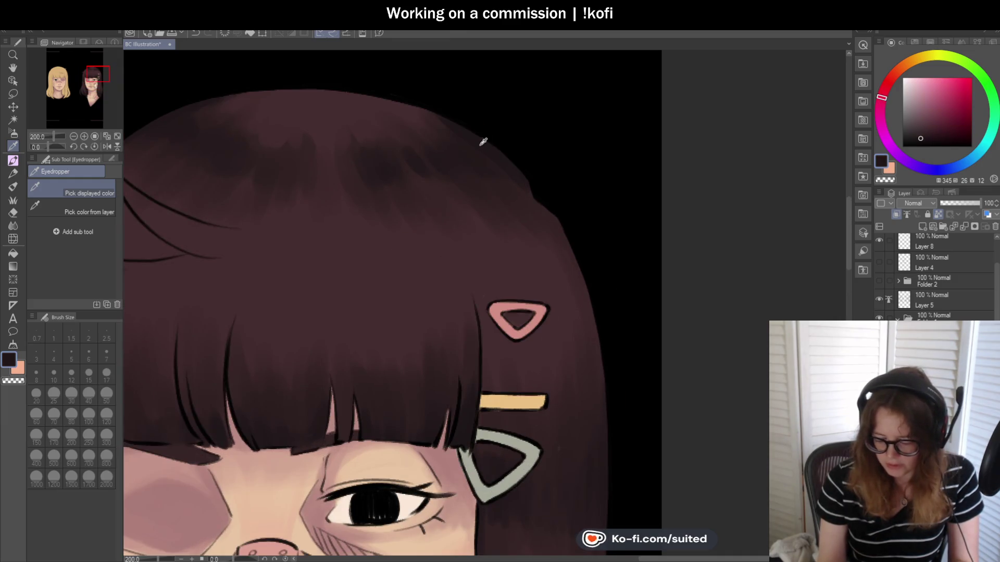
scroll(487, 138, down, 3)
key(b)
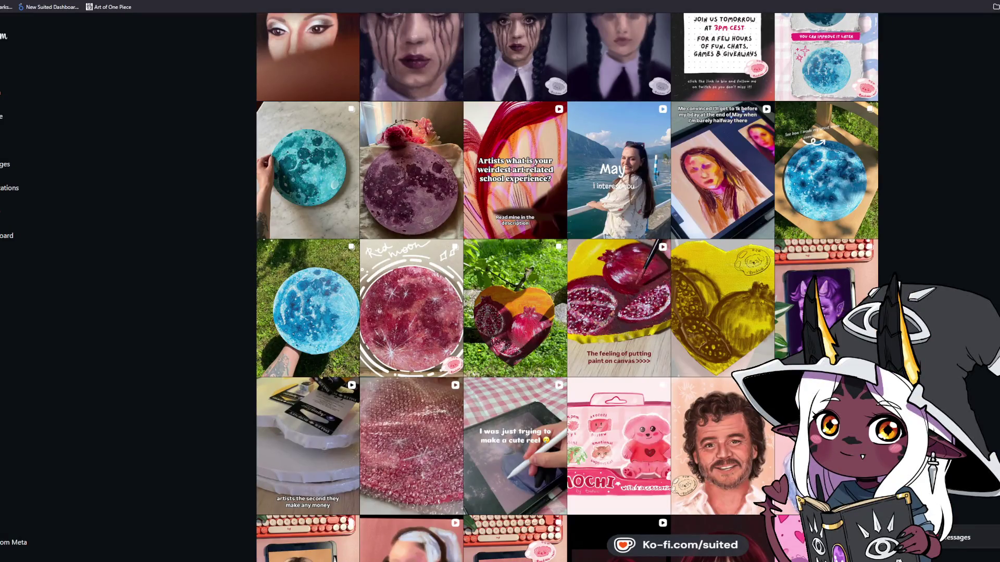
Open the Wednesday portrait post and like it
scroll(567, 287, up, 4)
mouse_move(411, 250)
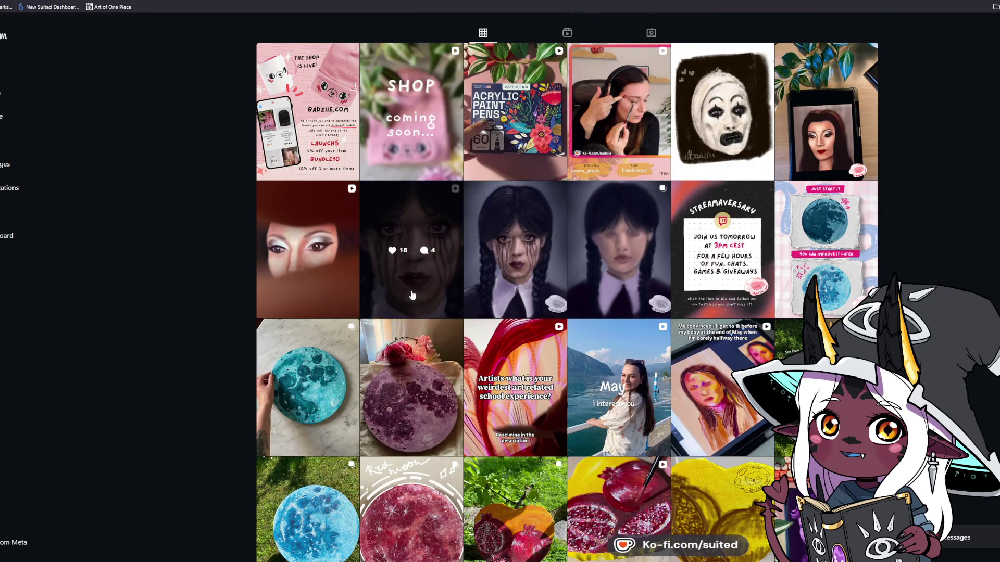
click(400, 232)
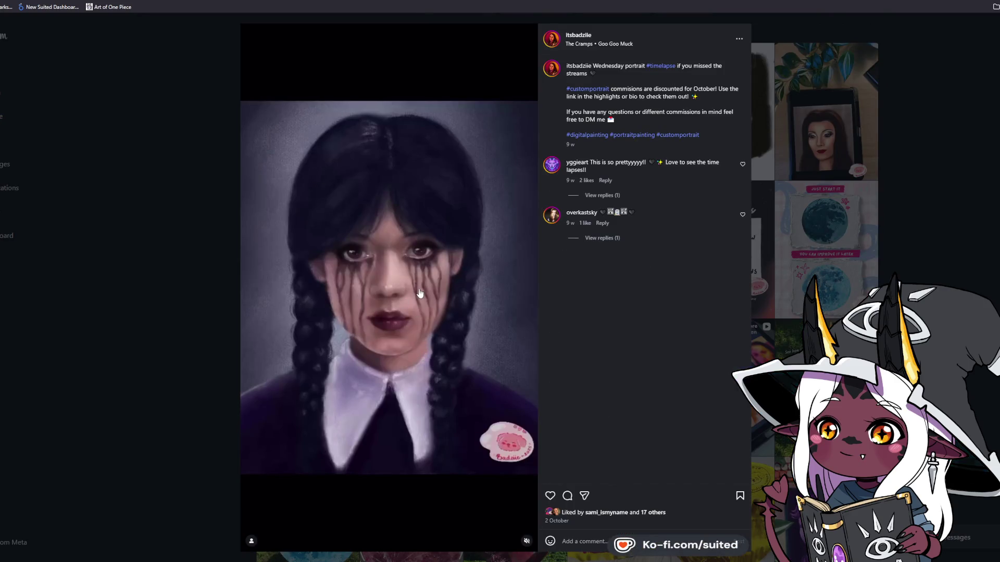
click(549, 496)
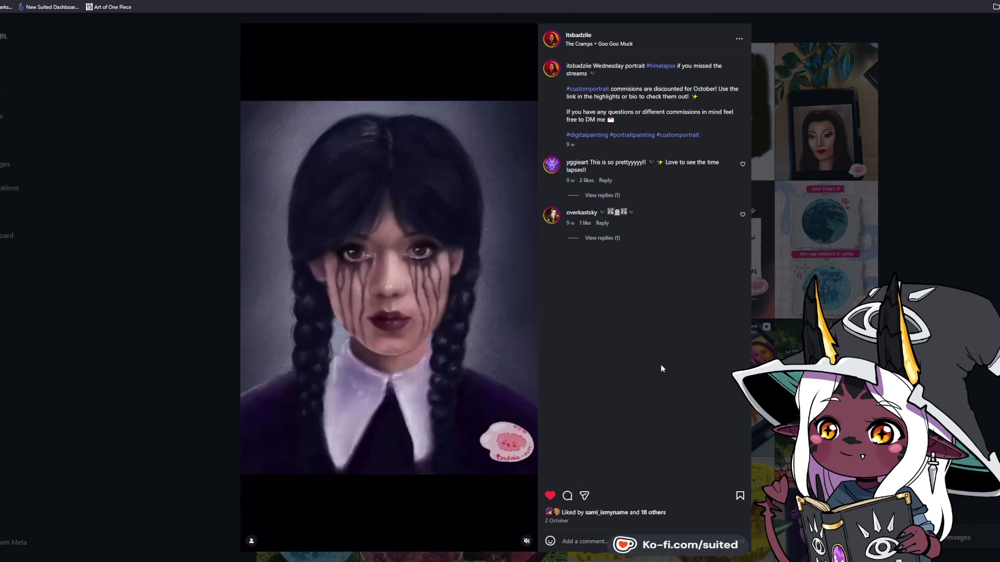
Glance at the Morticia portrait post, then scroll down and open the teal moon painting post
click(935, 255)
click(864, 157)
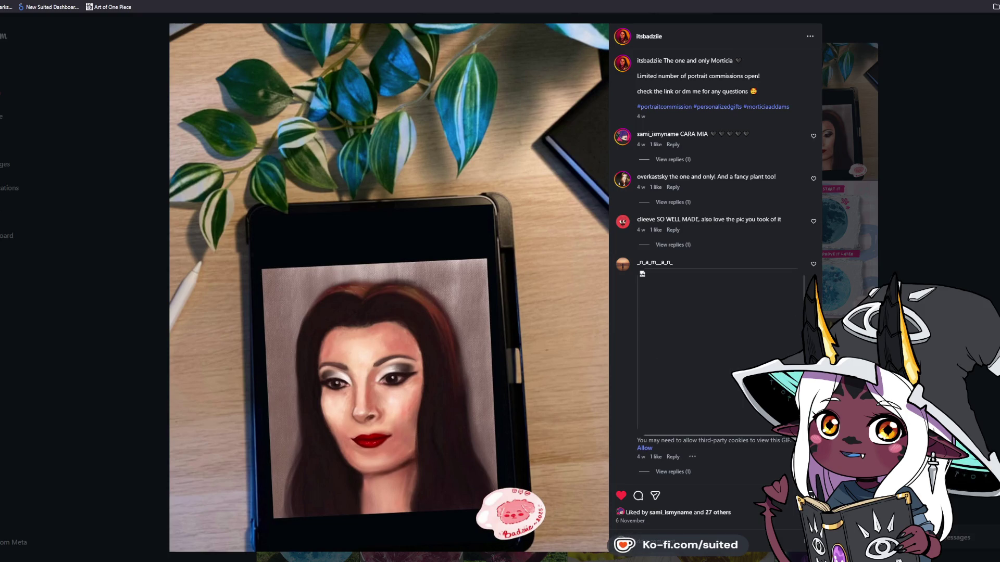
click(945, 175)
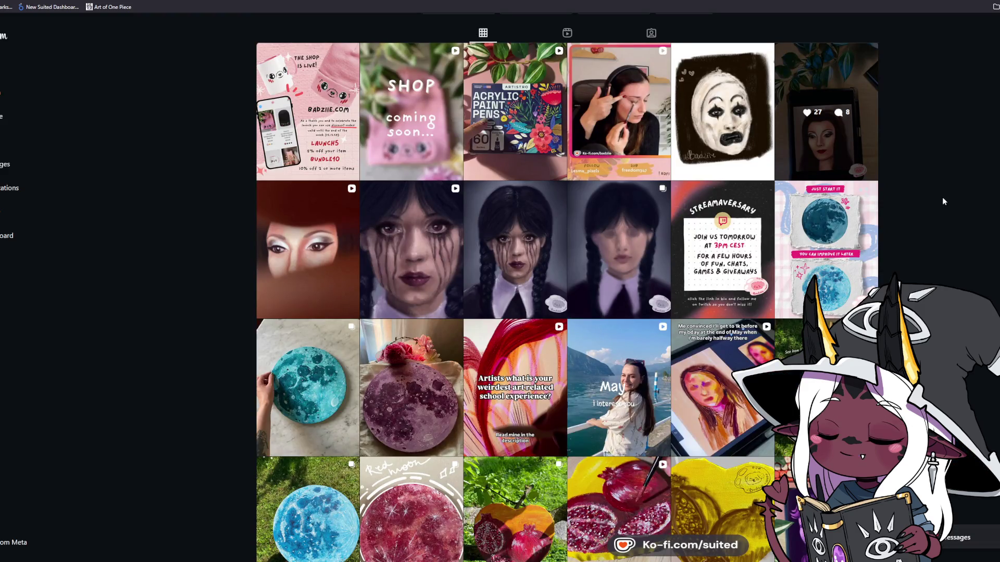
scroll(943, 199, down, 5)
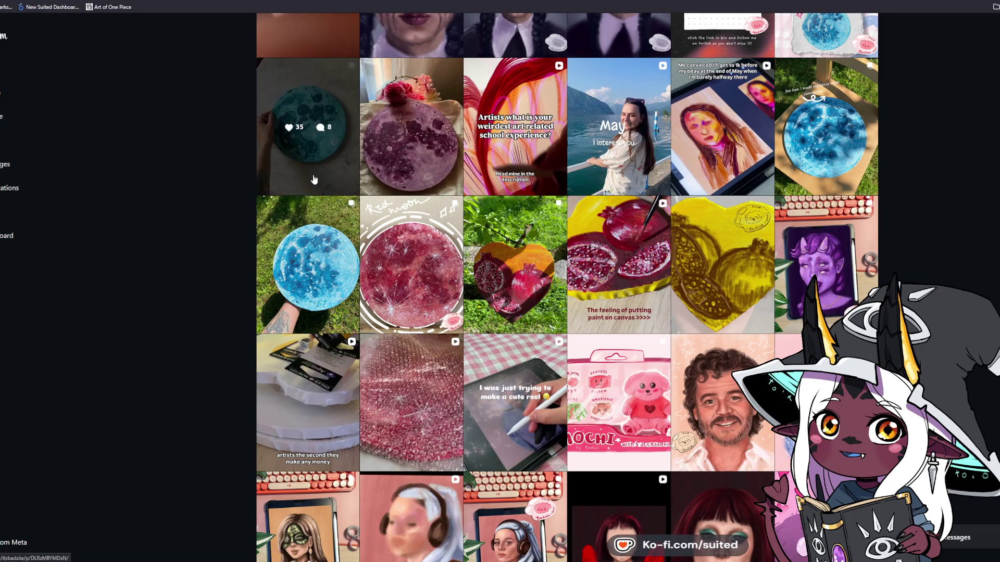
click(307, 131)
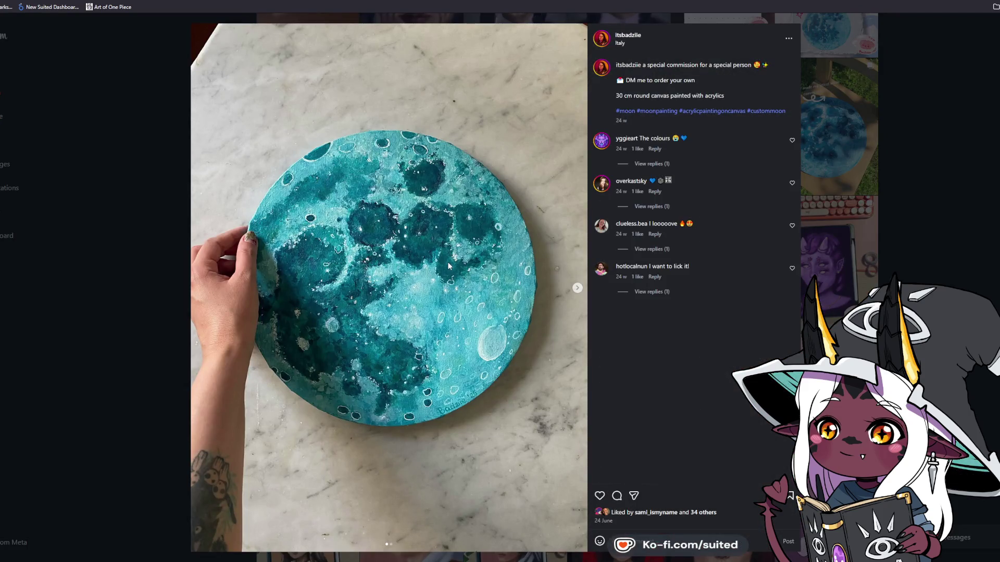
Like the teal moon post, view its second image, and advance to the Red moon post
click(599, 496)
click(577, 287)
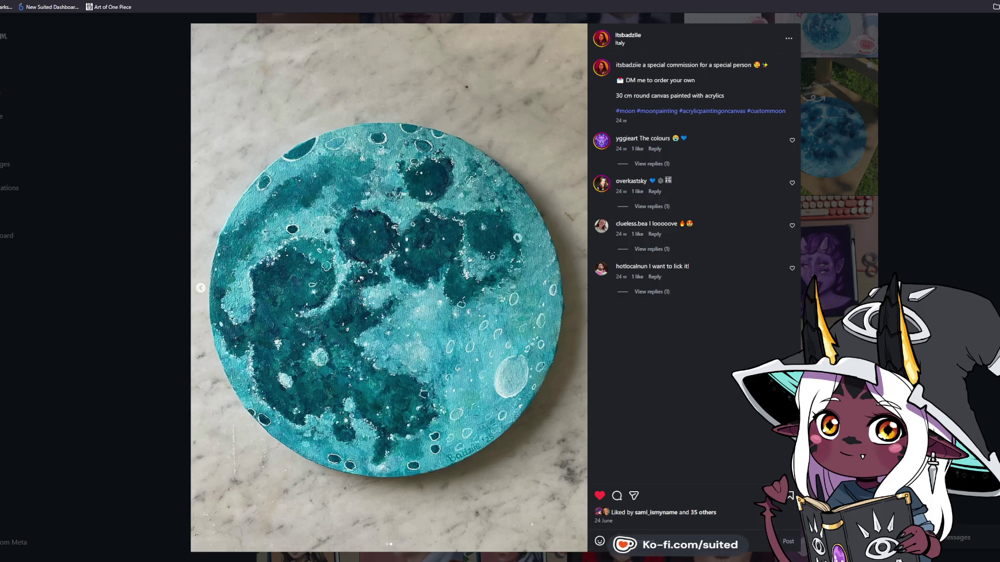
key(Right)
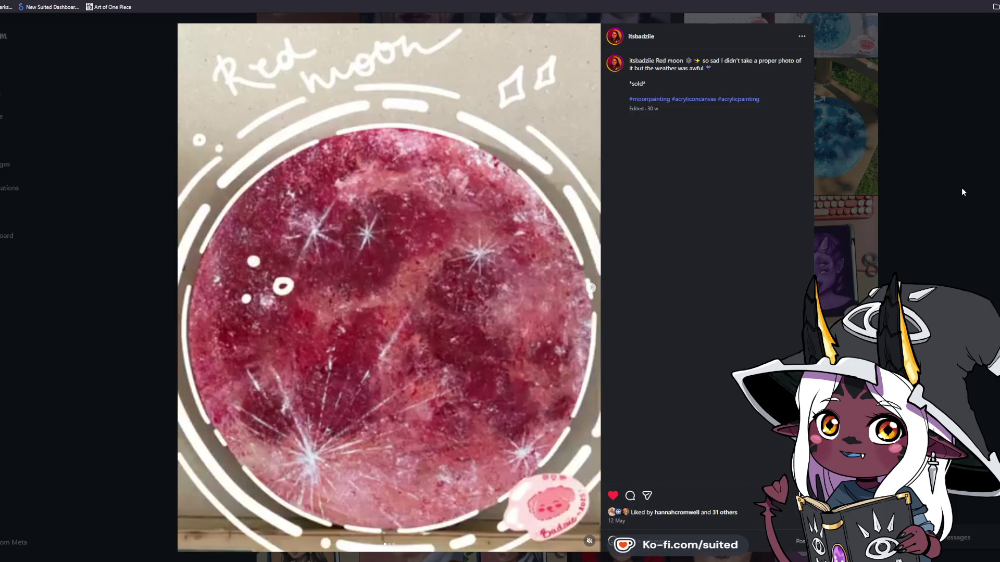
Page through the Red moon photos to the frontal view, then open the purple demon drawing
click(590, 290)
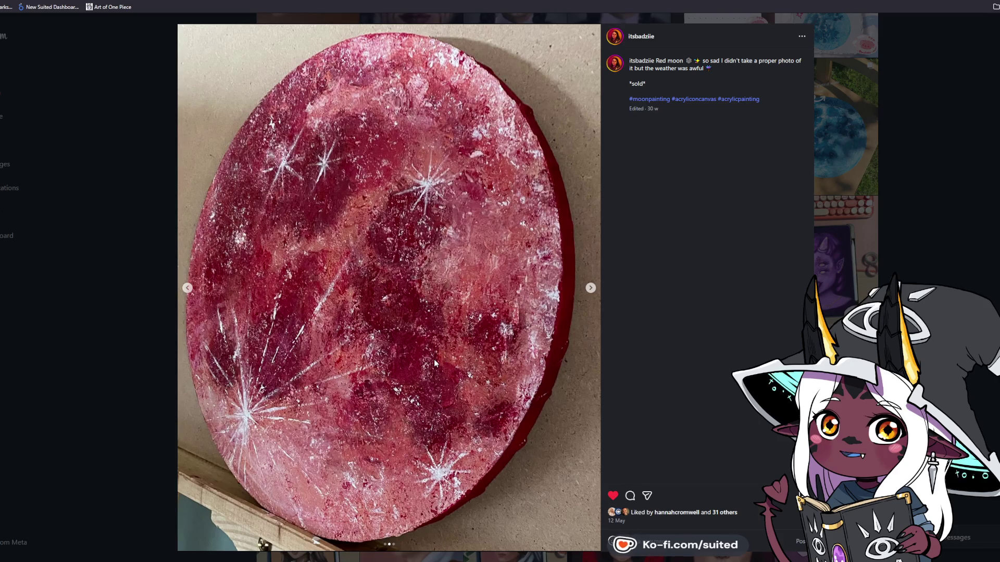
click(593, 287)
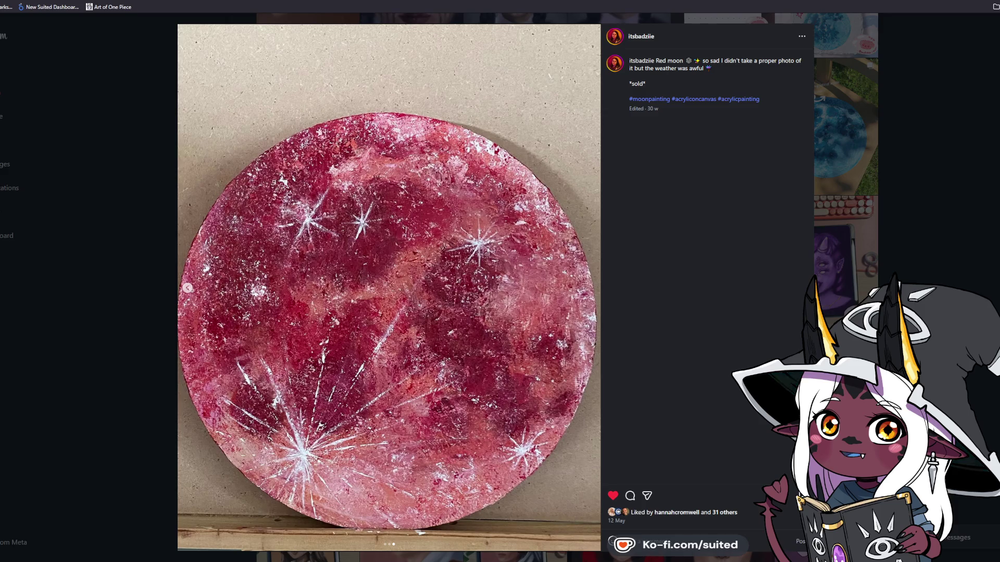
click(920, 211)
click(837, 248)
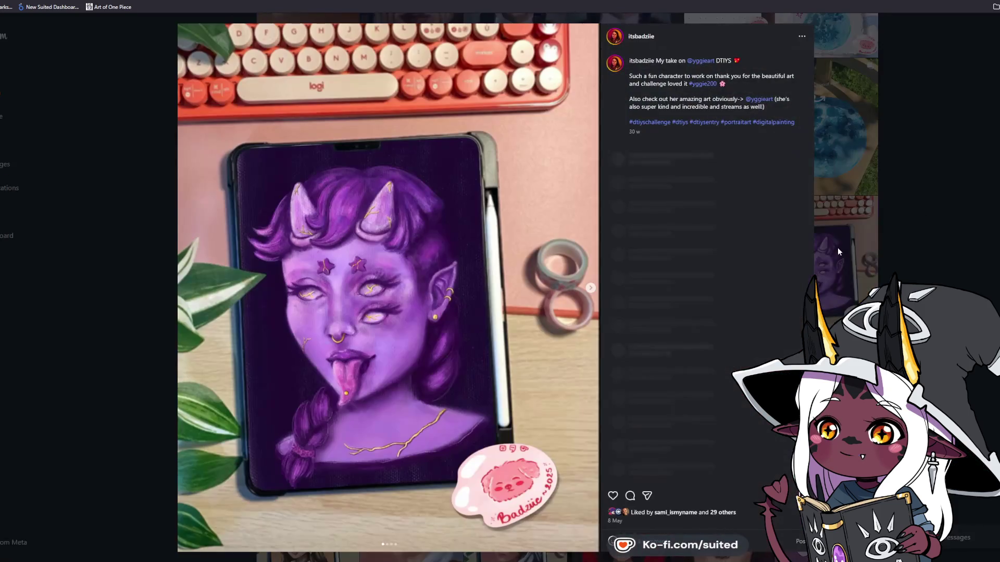
Like the purple horned-girl DTIYS post, view its tongue, face and original character slides, then close it
click(614, 495)
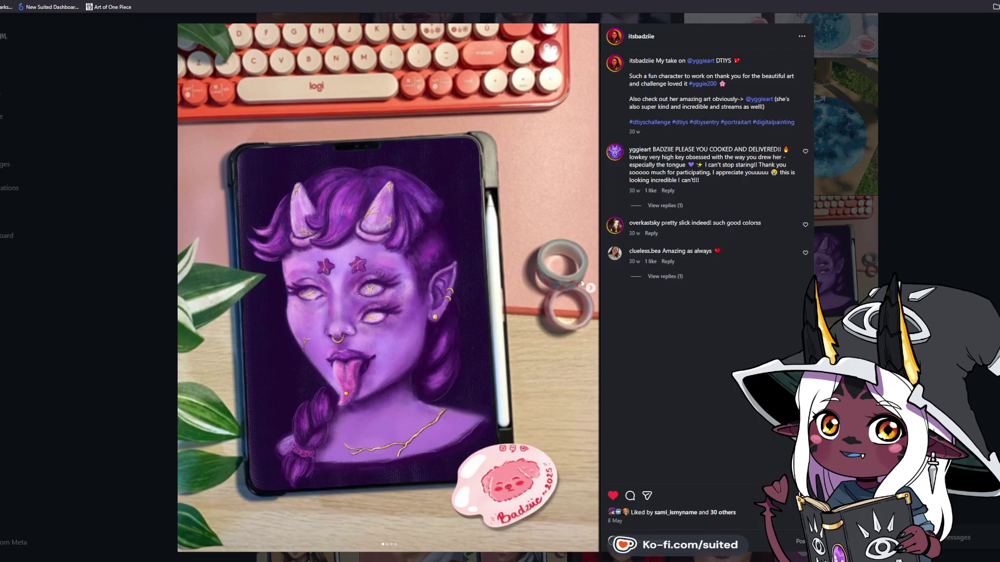
click(590, 288)
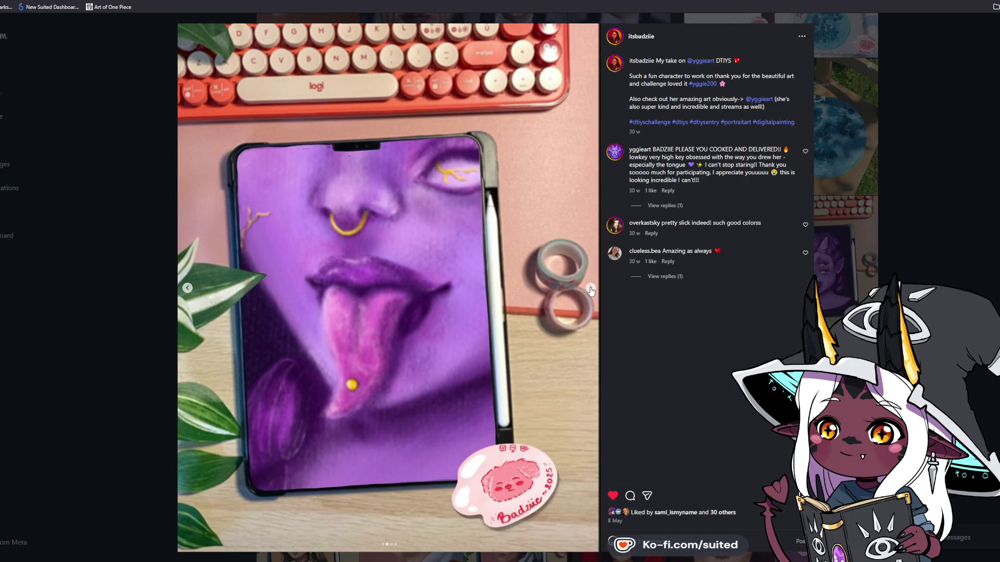
click(590, 289)
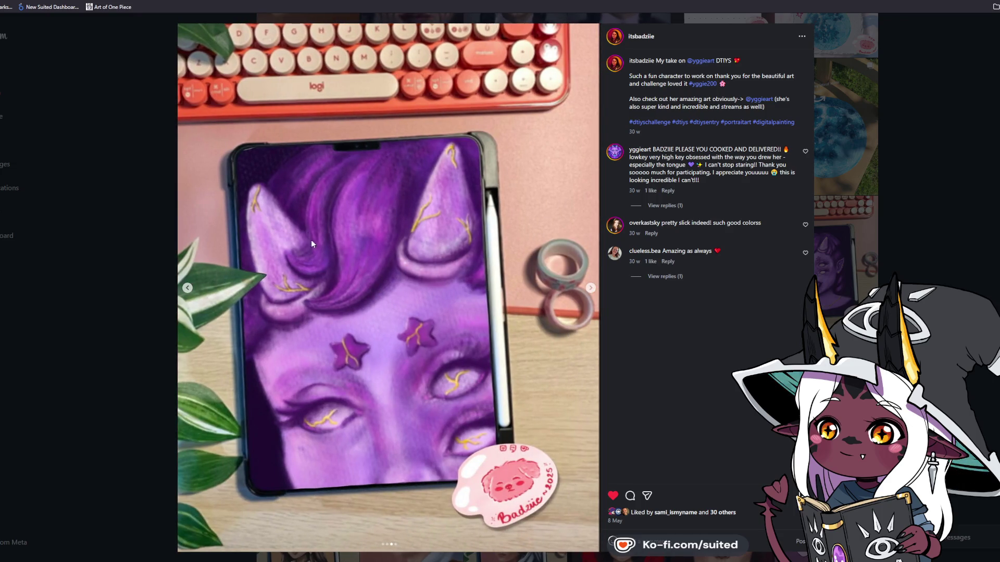
click(594, 288)
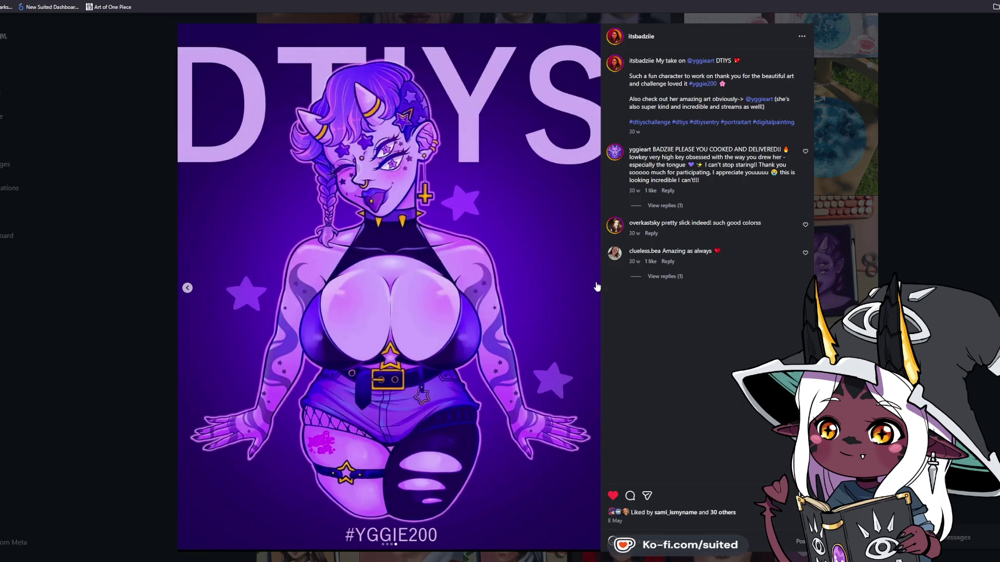
click(187, 290)
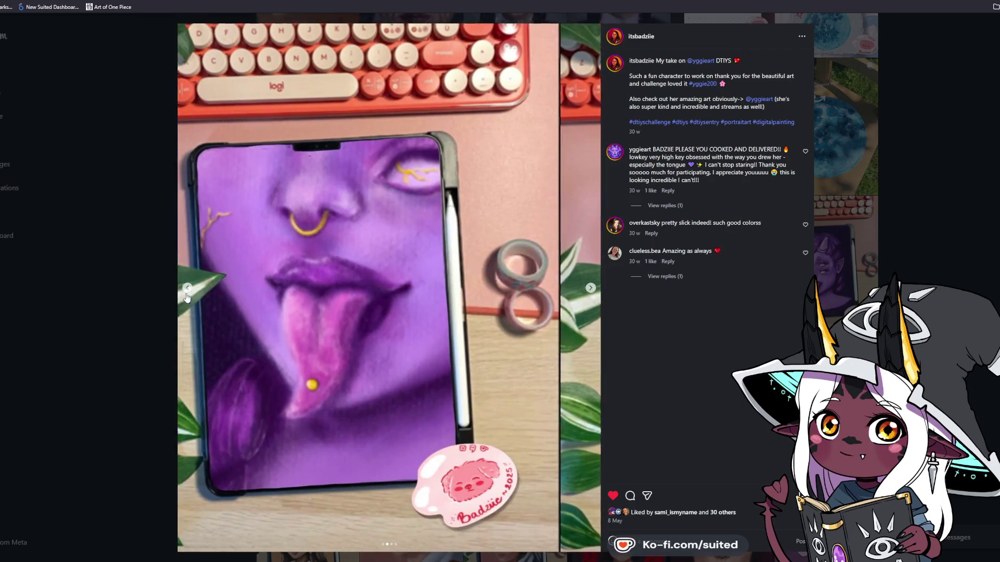
click(187, 290)
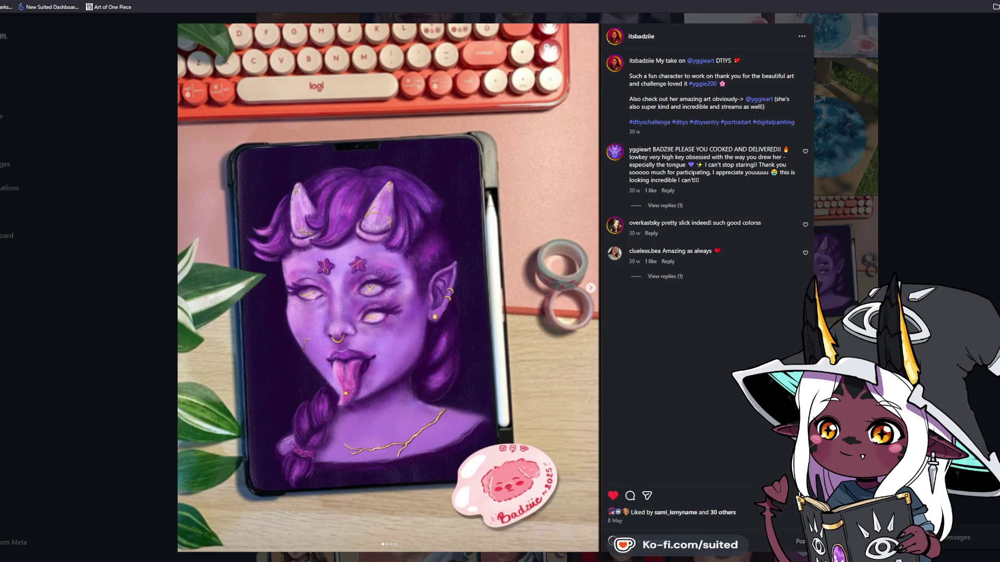
click(920, 227)
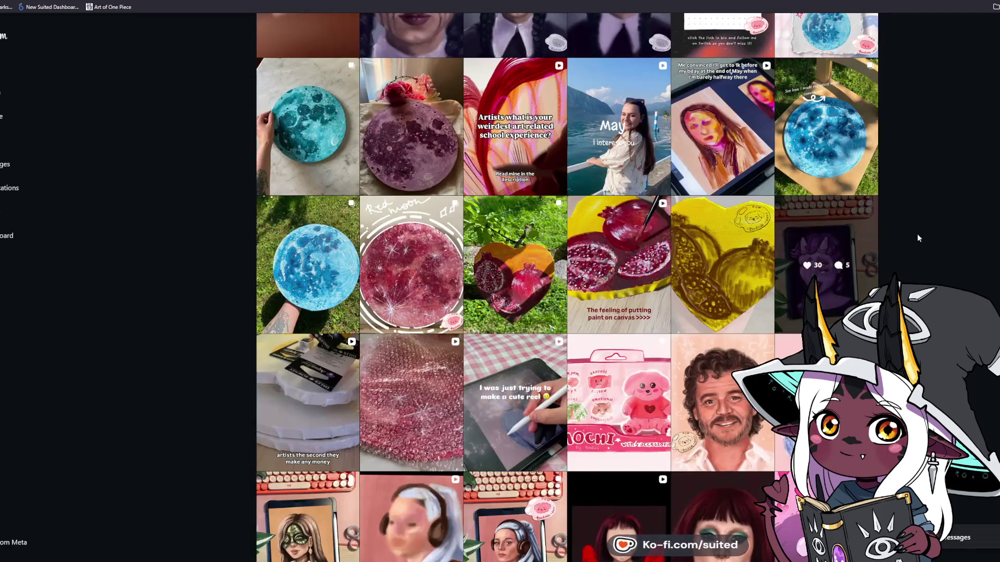
Scroll down the grid, open the goose-in-bread painting post and like it
scroll(912, 255, down, 2)
scroll(916, 256, down, 2)
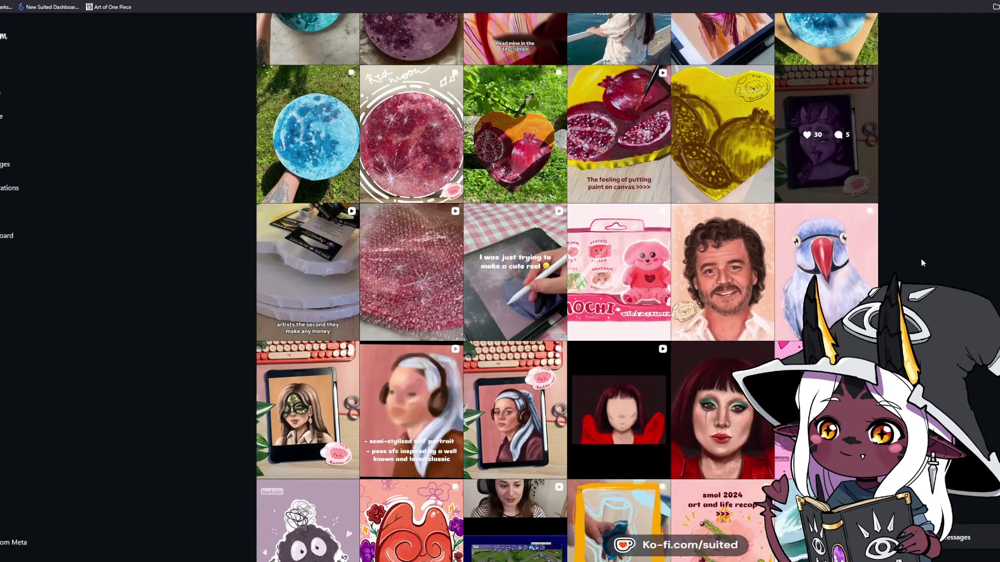
scroll(920, 258, down, 4)
scroll(921, 258, down, 2)
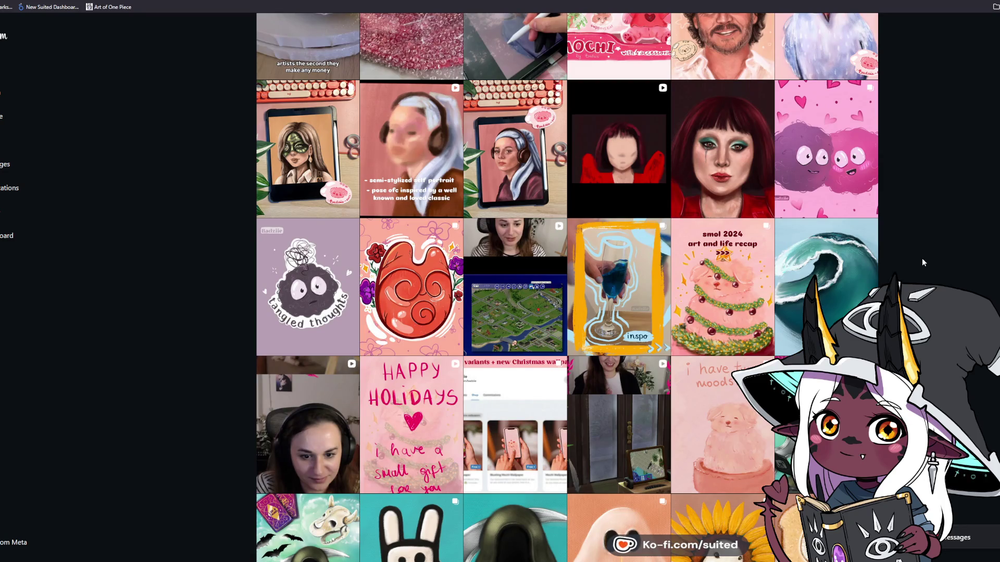
scroll(922, 261, down, 4)
click(825, 344)
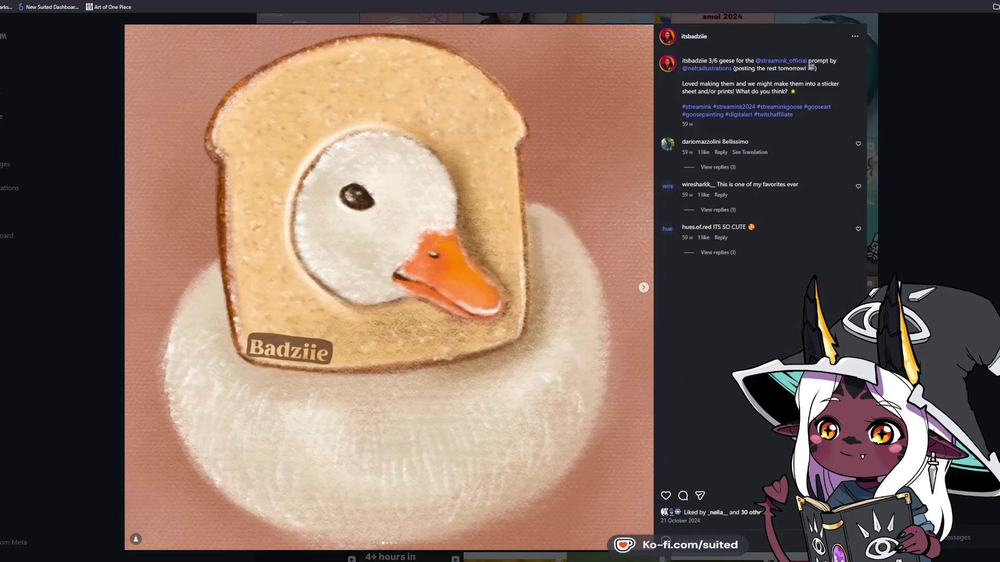
click(666, 495)
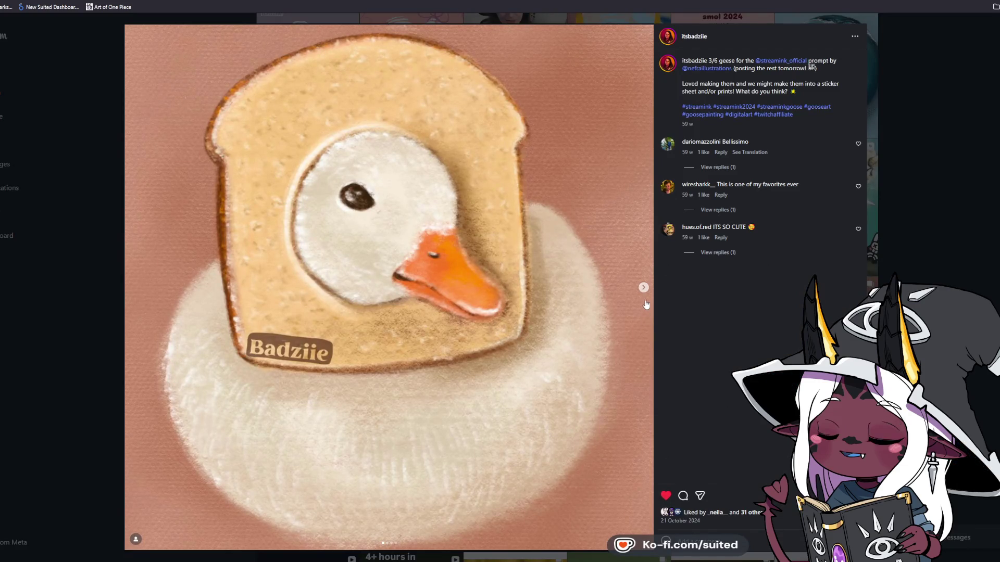
View the ghost goose, next goose and StreamInk 2024 prompt list slides, then close the post
click(644, 288)
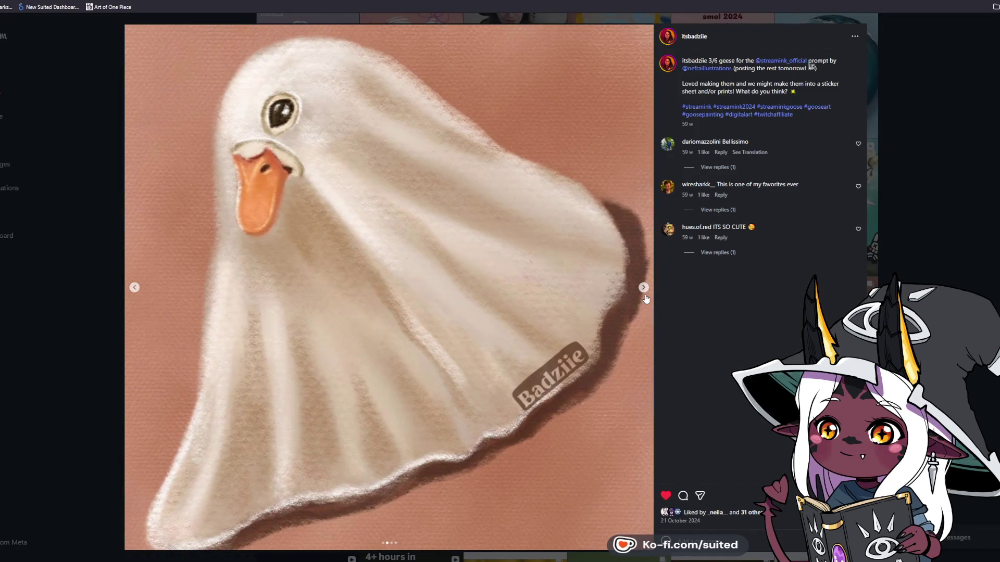
click(643, 288)
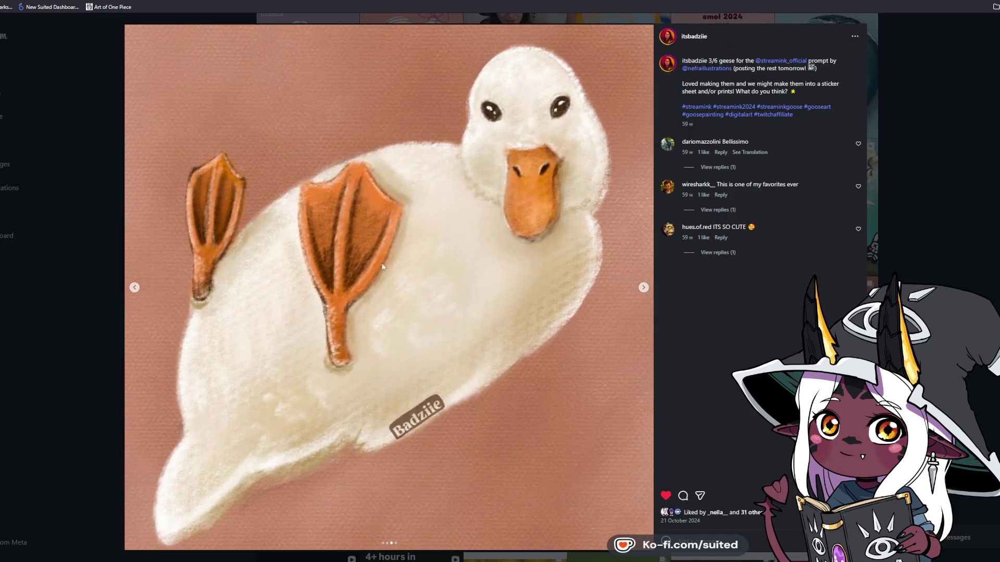
click(644, 287)
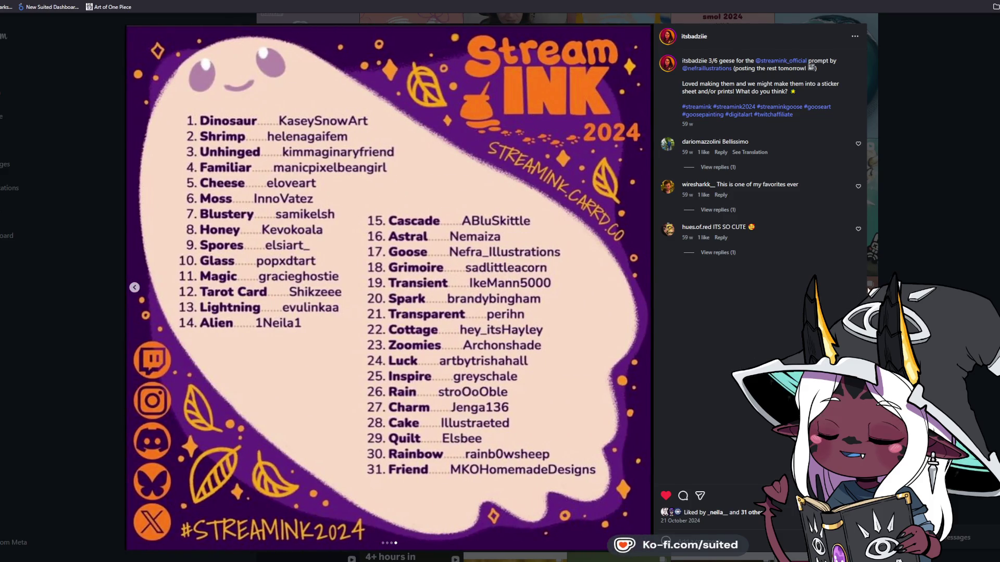
click(939, 236)
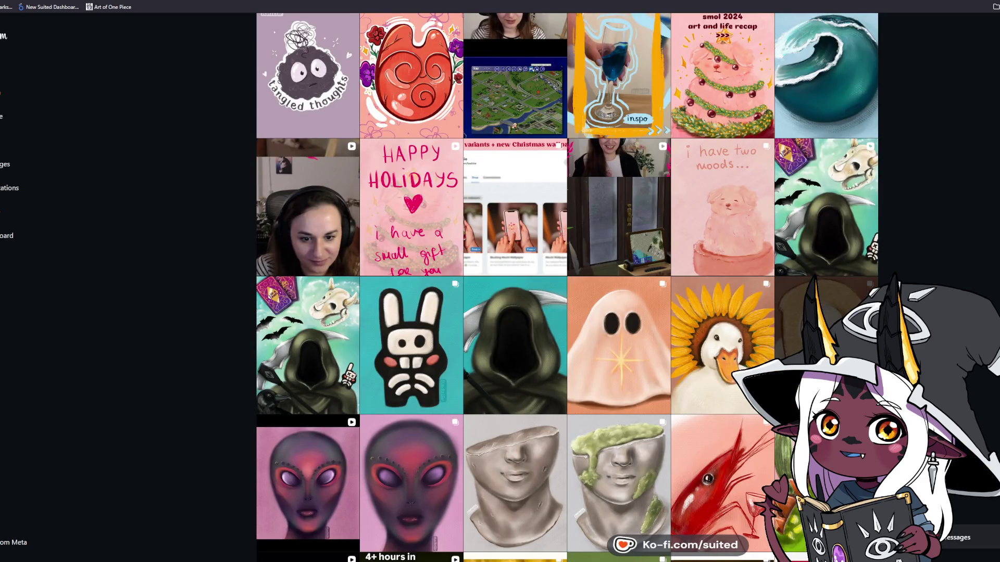
Open the sunflower goose post, like it, and page on past the goose face close-up
mouse_move(720, 345)
click(720, 313)
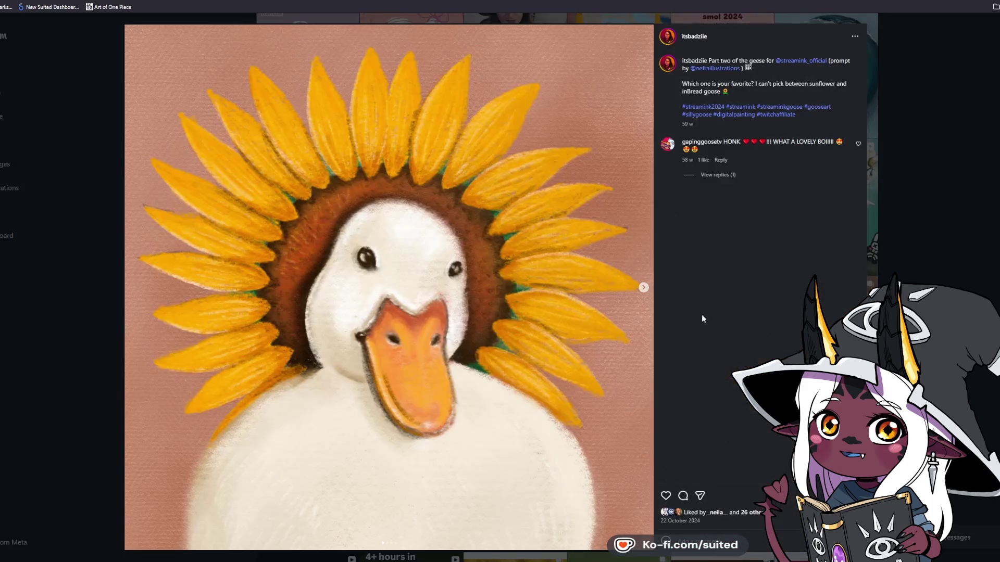
click(643, 290)
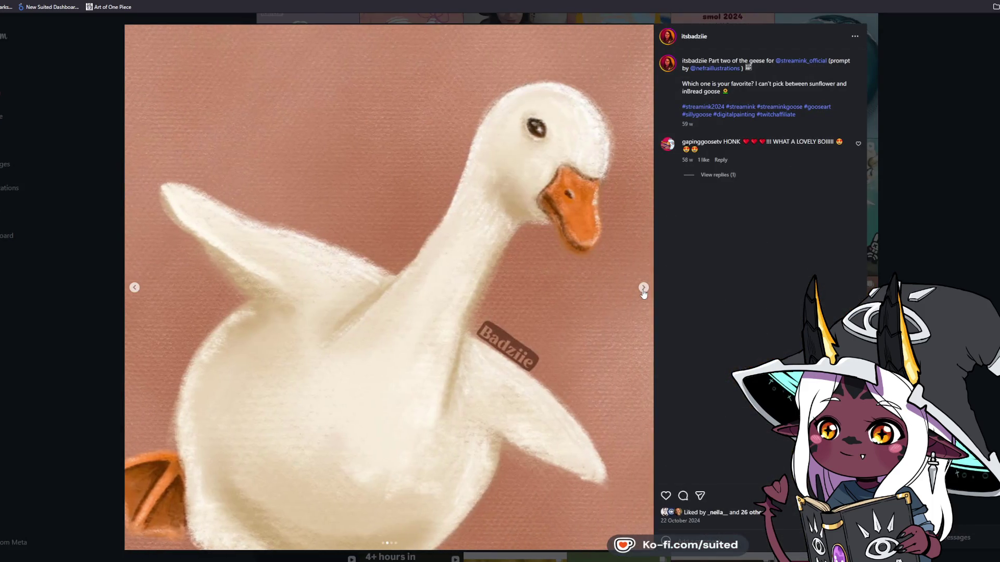
double_click(649, 269)
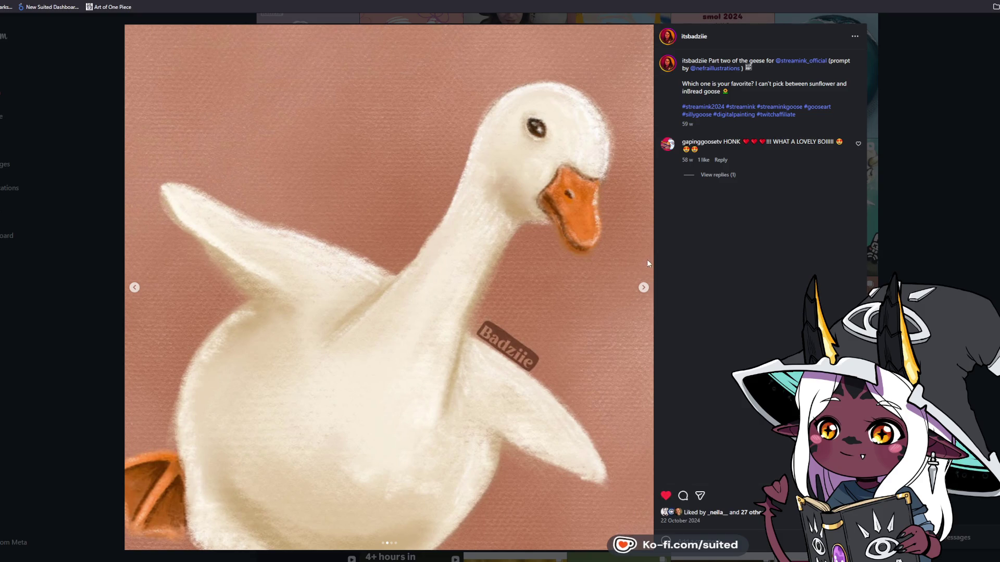
click(644, 288)
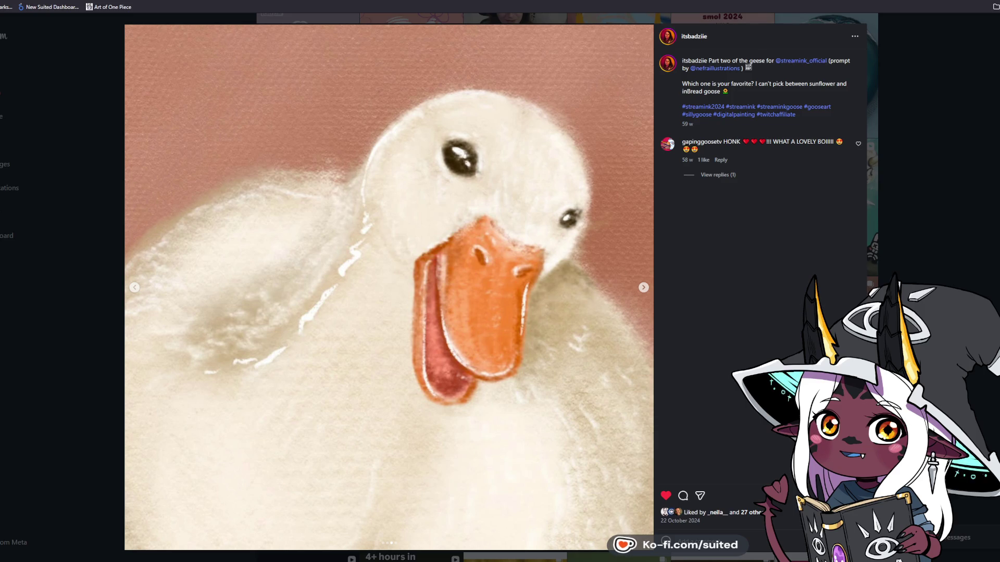
click(644, 288)
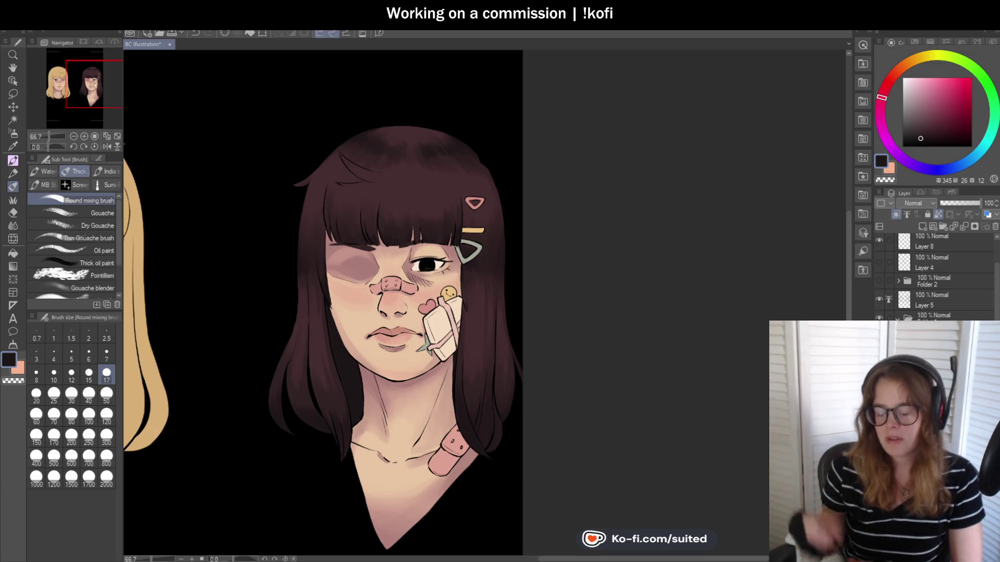
Zoom out to see both girls, then zoom back in on the dark-haired girl's face
scroll(488, 264, down, 3)
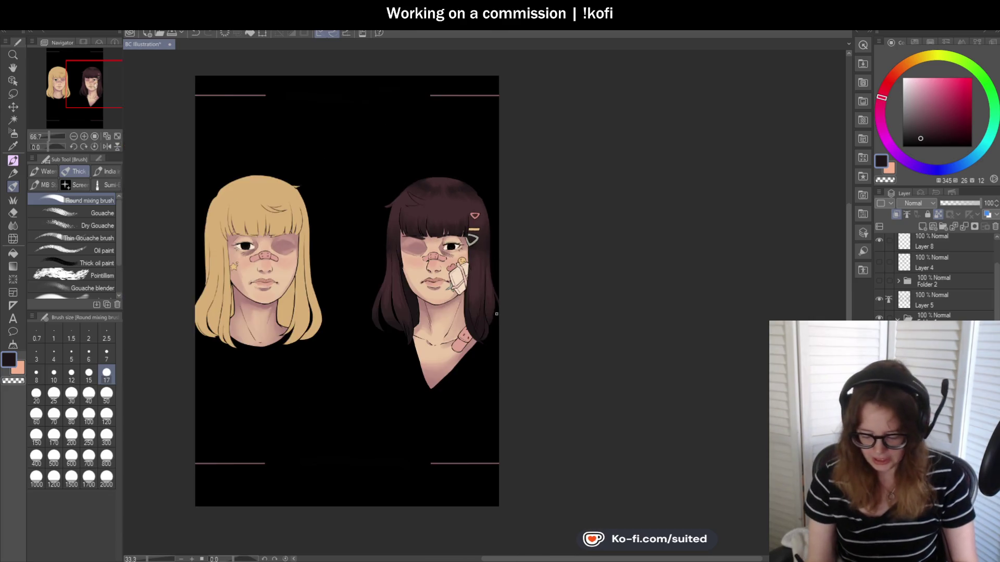
scroll(488, 264, up, 3)
scroll(468, 348, up, 1)
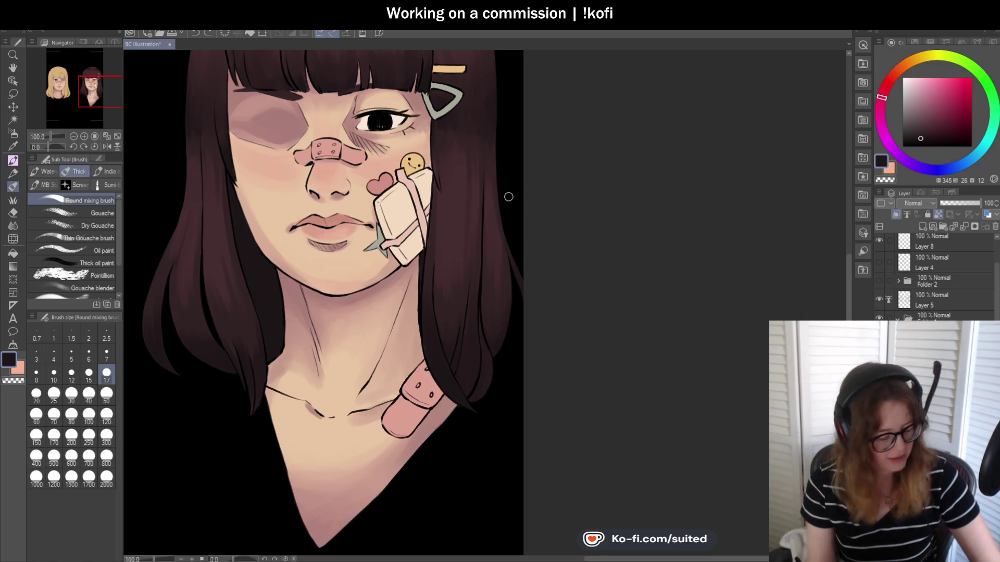
Sample a lighter, redder brown from the dark-haired girl's hair for the brush
key(i)
click(492, 276)
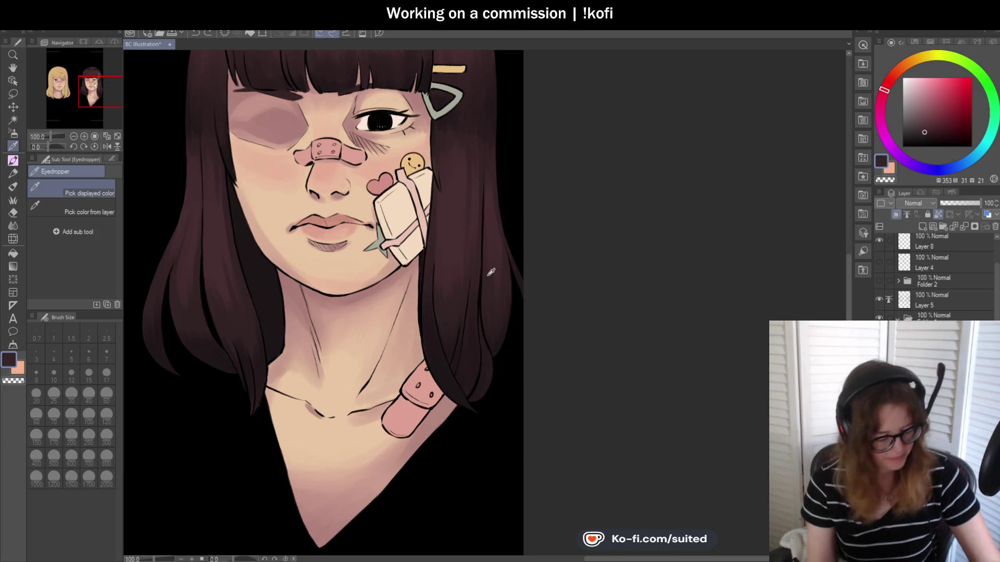
key(b)
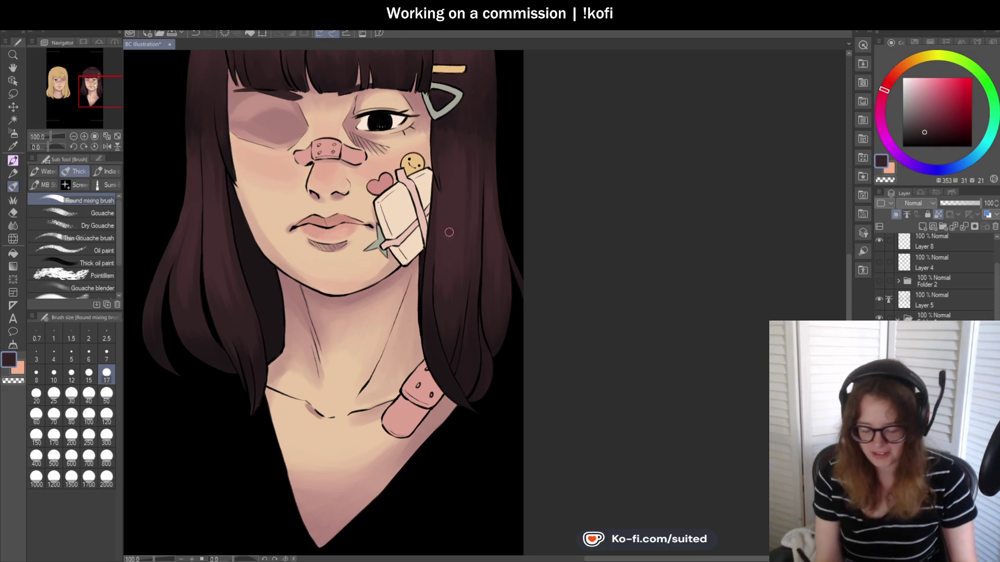
Zoom around the portrait, then flip the canvas horizontally to check it
scroll(443, 266, up, 1)
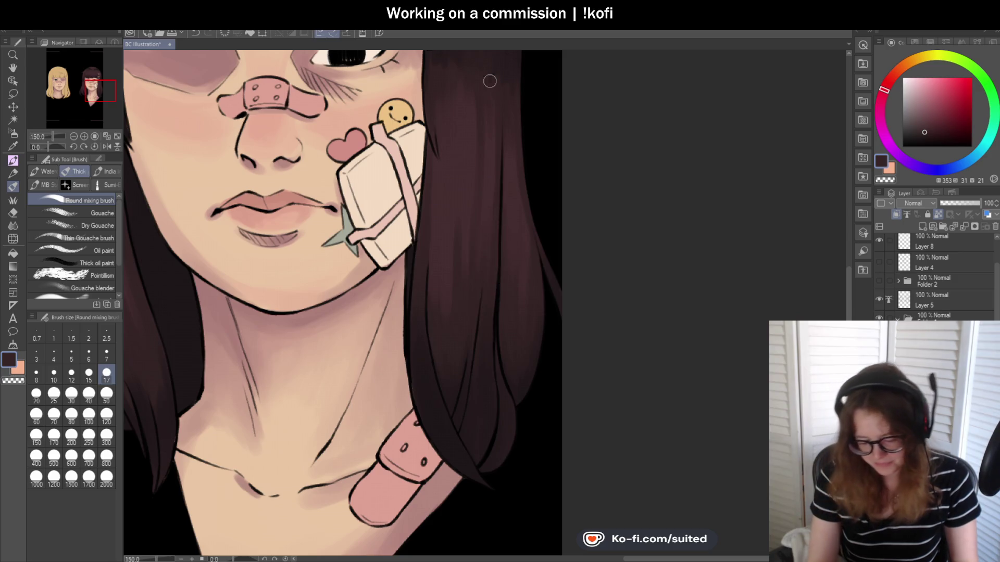
scroll(461, 265, down, 2)
scroll(333, 227, up, 1)
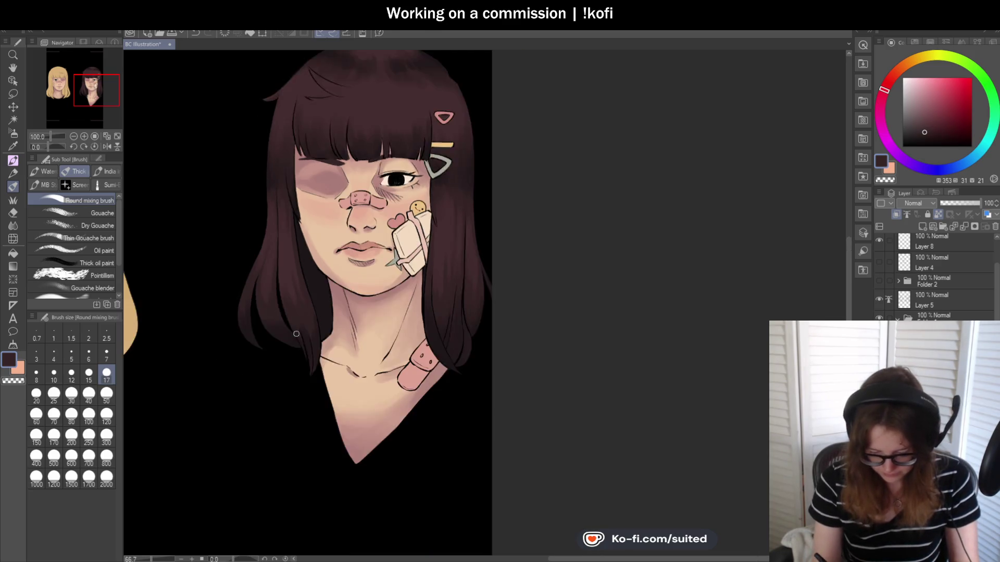
scroll(364, 219, down, 1)
click(106, 146)
click(106, 146)
scroll(317, 227, up, 1)
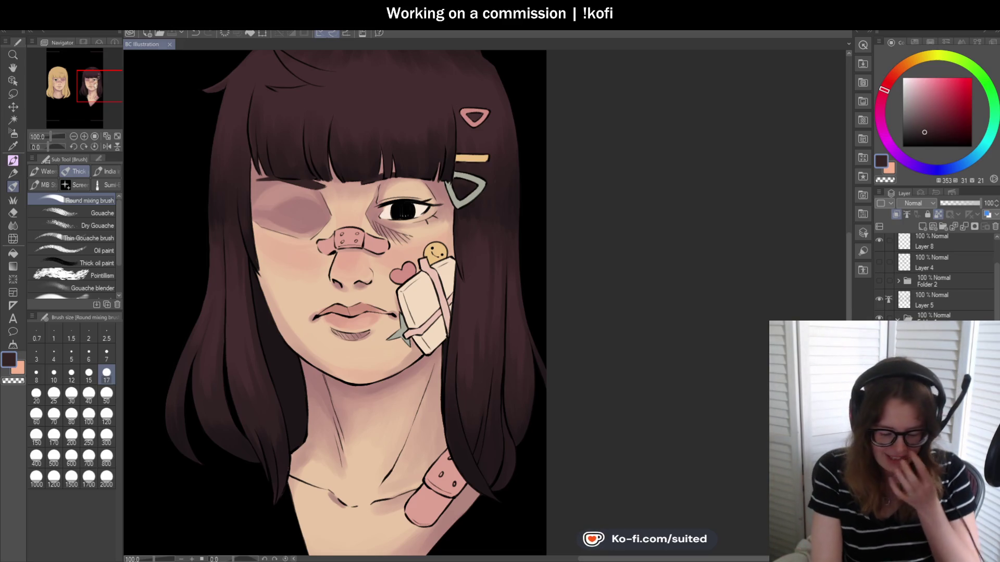
Zoom in and out to inspect the dark-haired girl's blended hair
scroll(463, 229, down, 1)
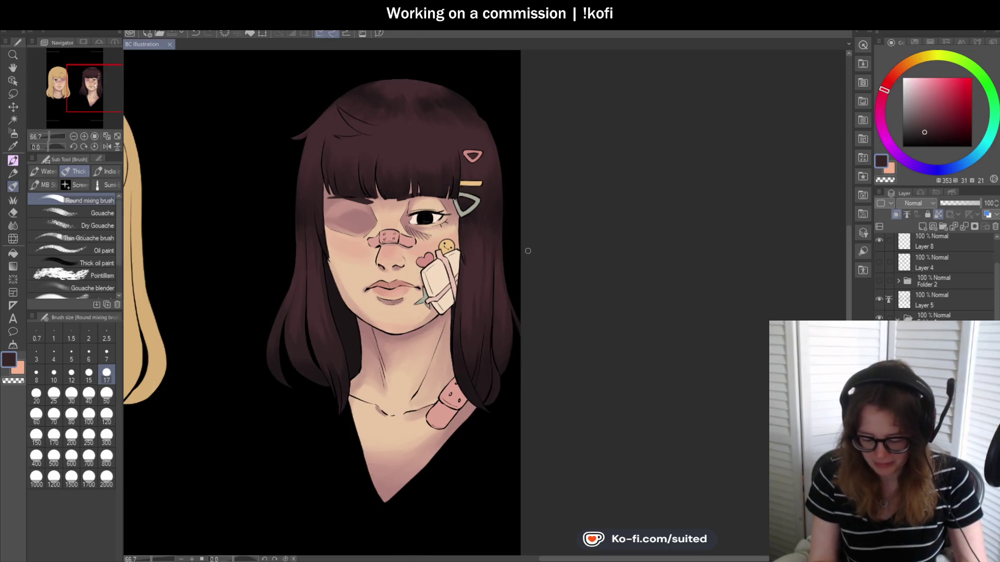
scroll(513, 283, up, 2)
scroll(479, 307, up, 1)
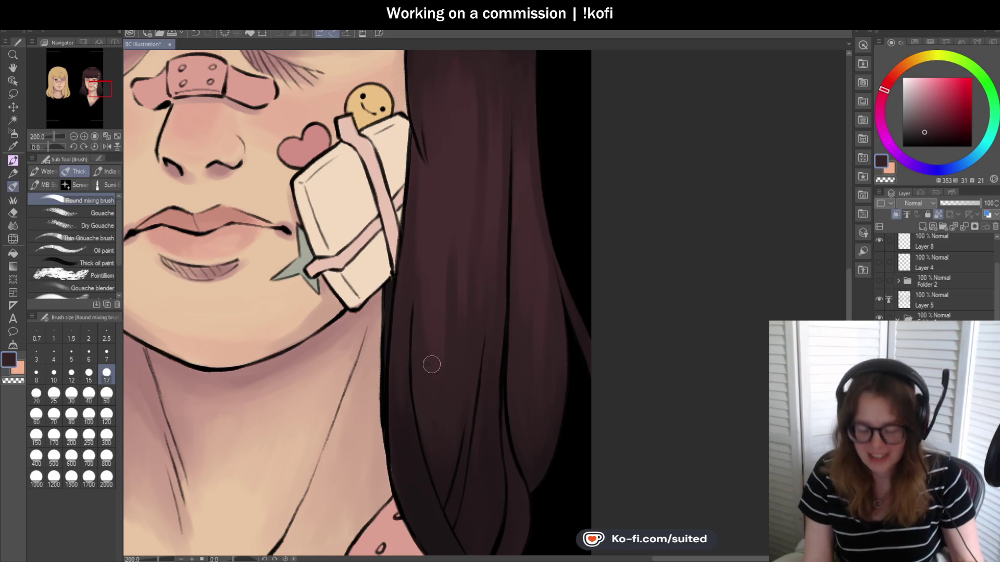
scroll(429, 352, down, 2)
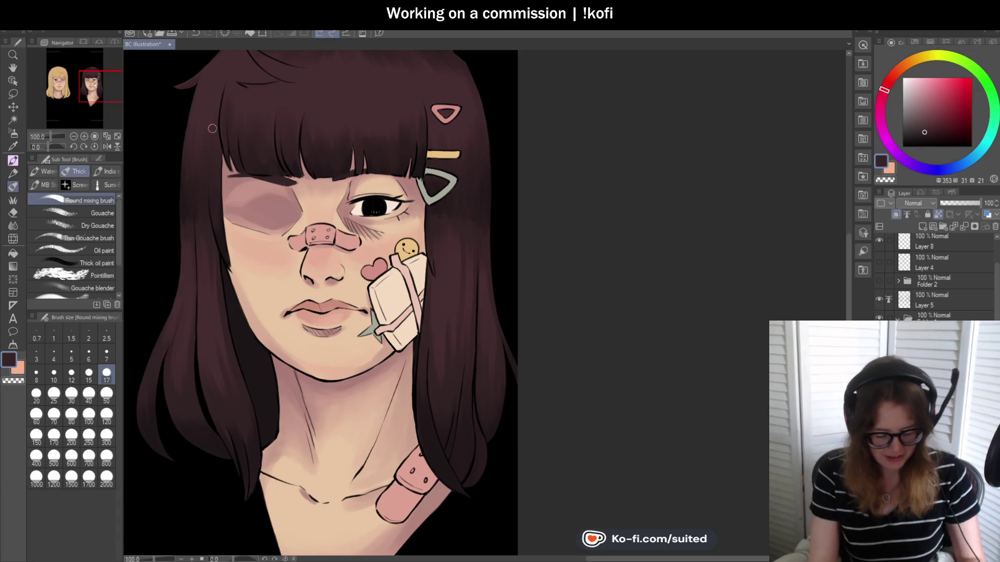
scroll(200, 156, up, 2)
key(i)
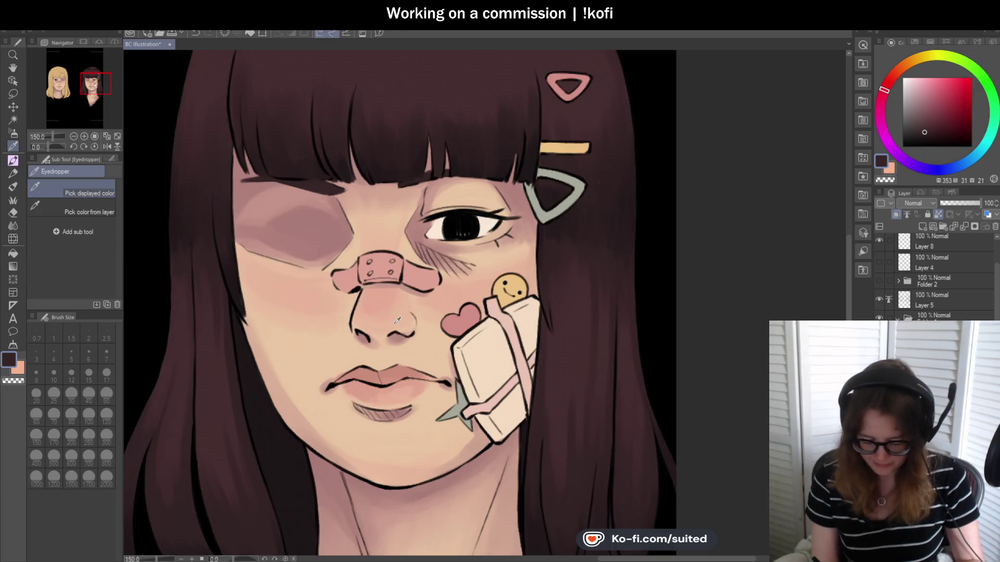
scroll(398, 321, down, 2)
scroll(342, 143, up, 2)
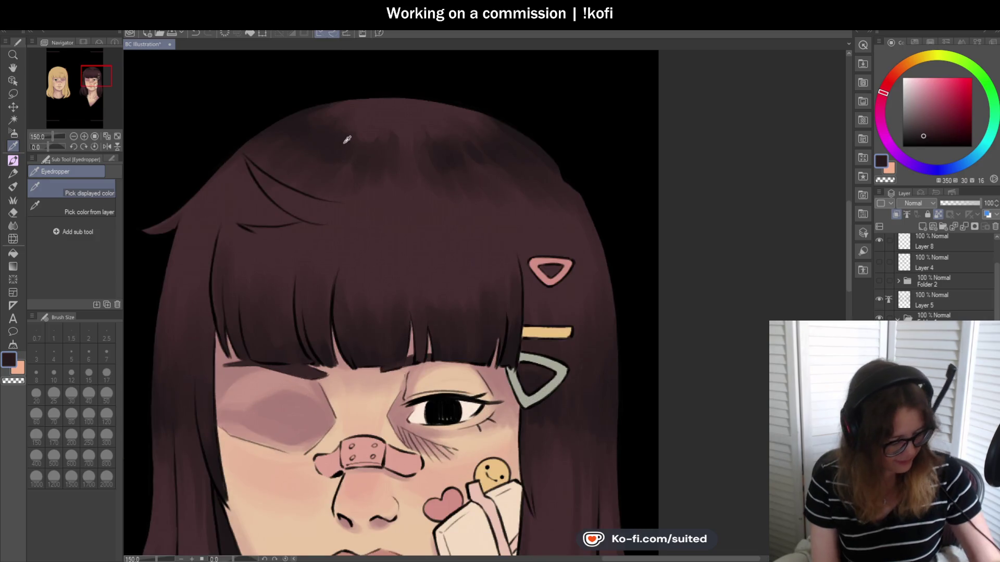
key(b)
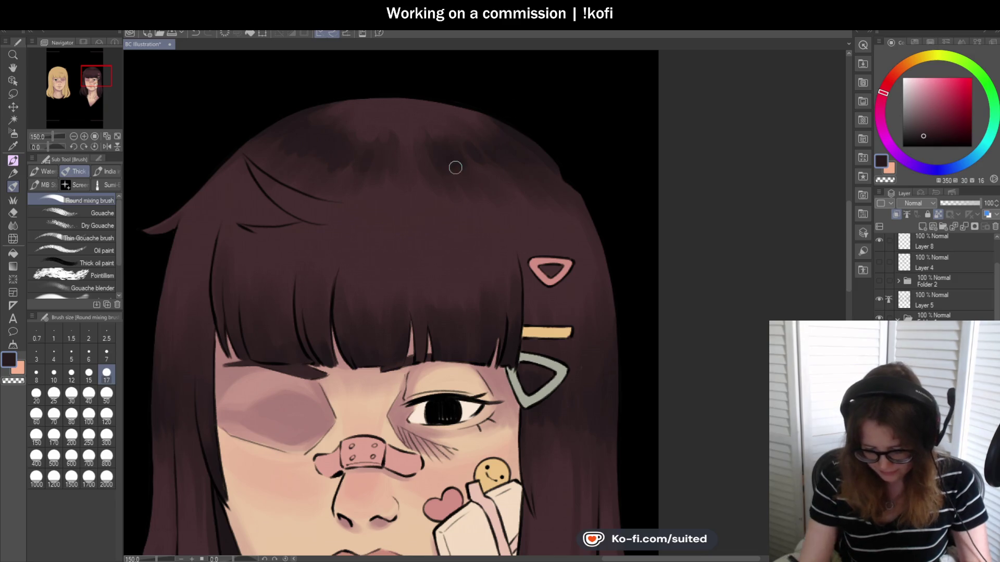
Sample a hair colour, then a slightly darker brown, as the brush colour
scroll(446, 183, down, 2)
scroll(323, 223, up, 2)
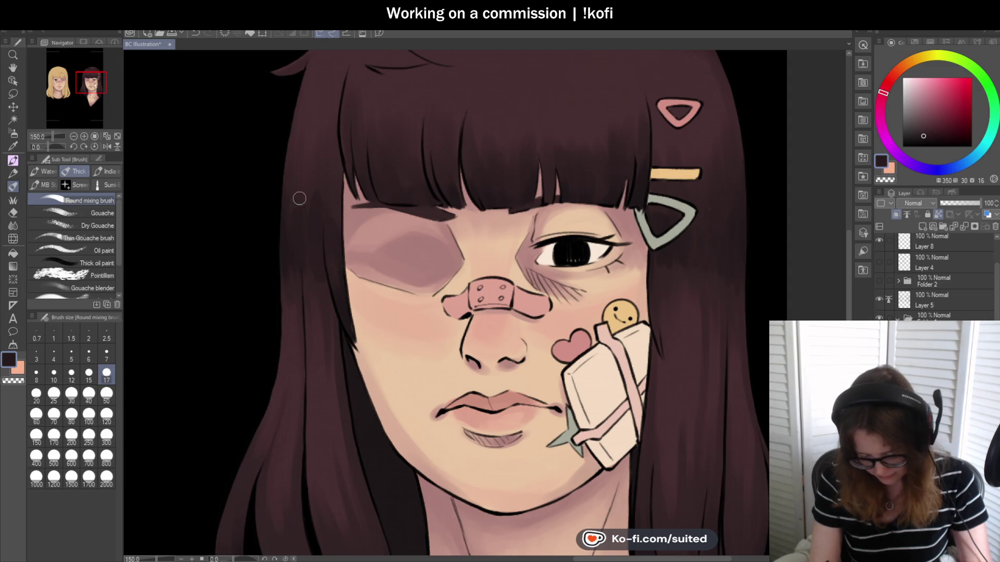
scroll(295, 200, down, 2)
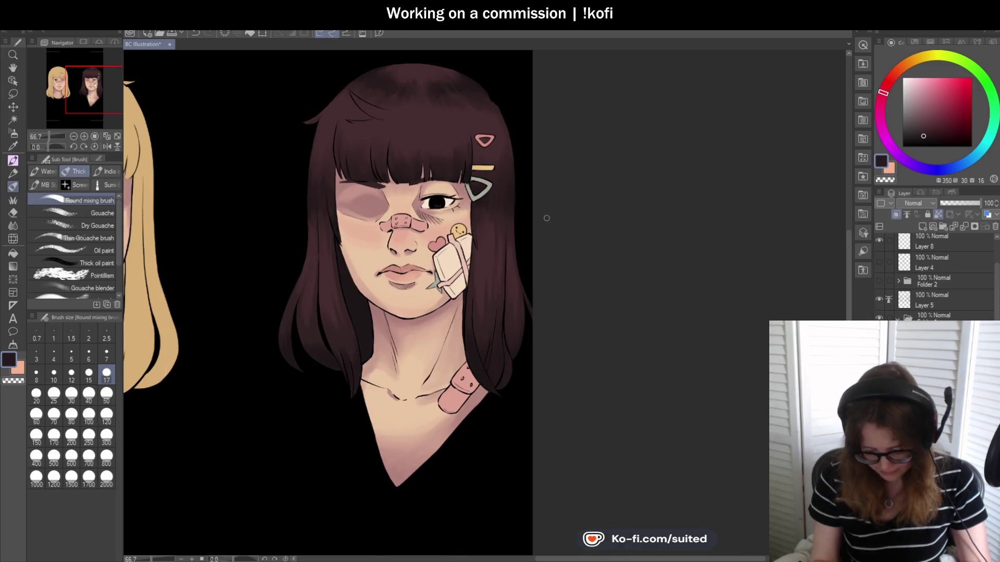
scroll(543, 199, up, 1)
scroll(481, 198, up, 1)
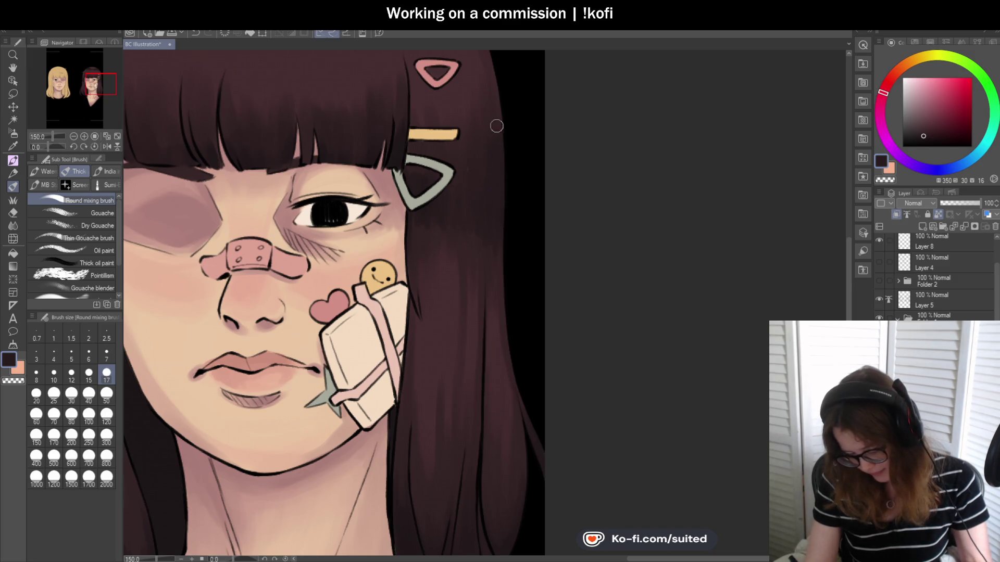
scroll(473, 177, down, 1)
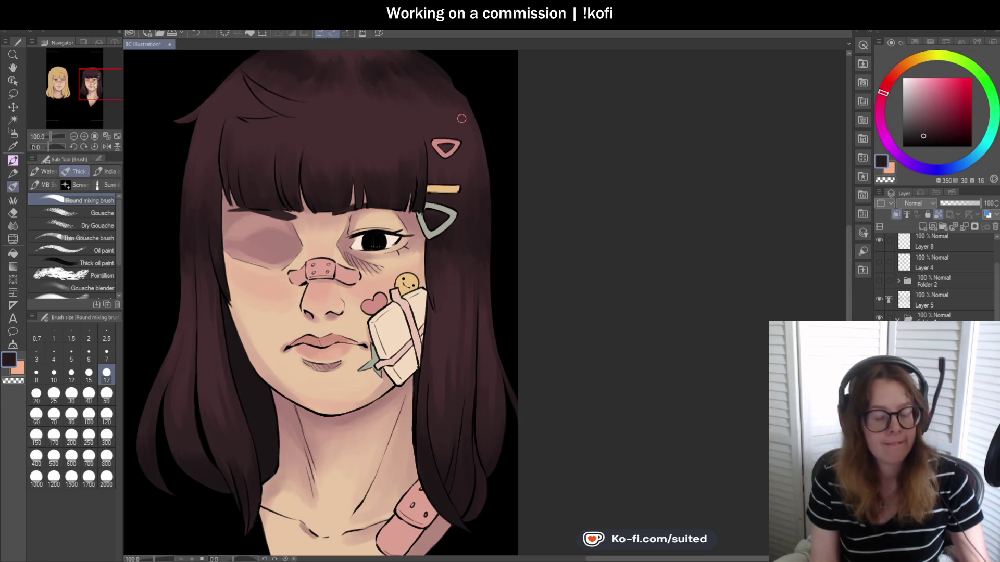
key(i)
click(370, 135)
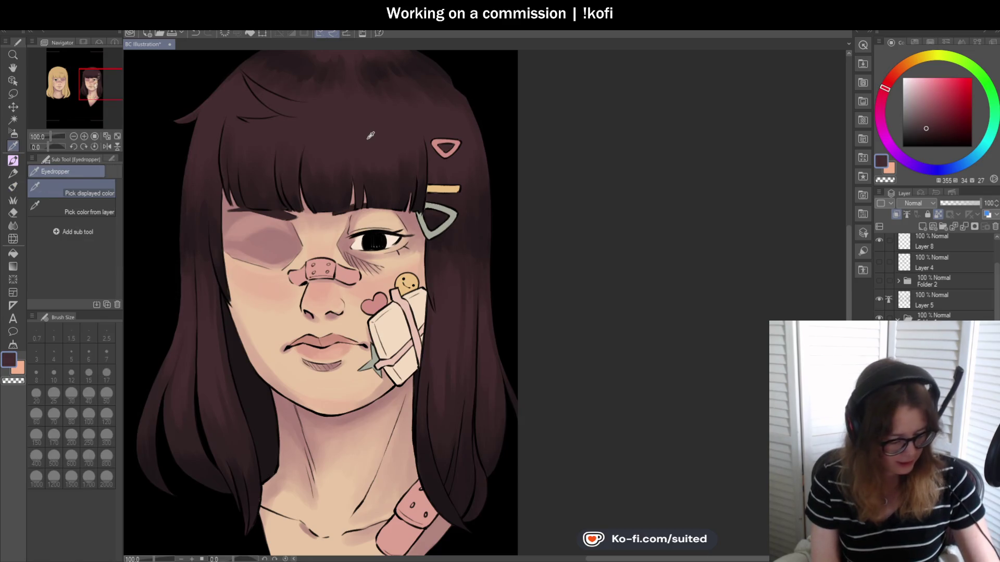
key(b)
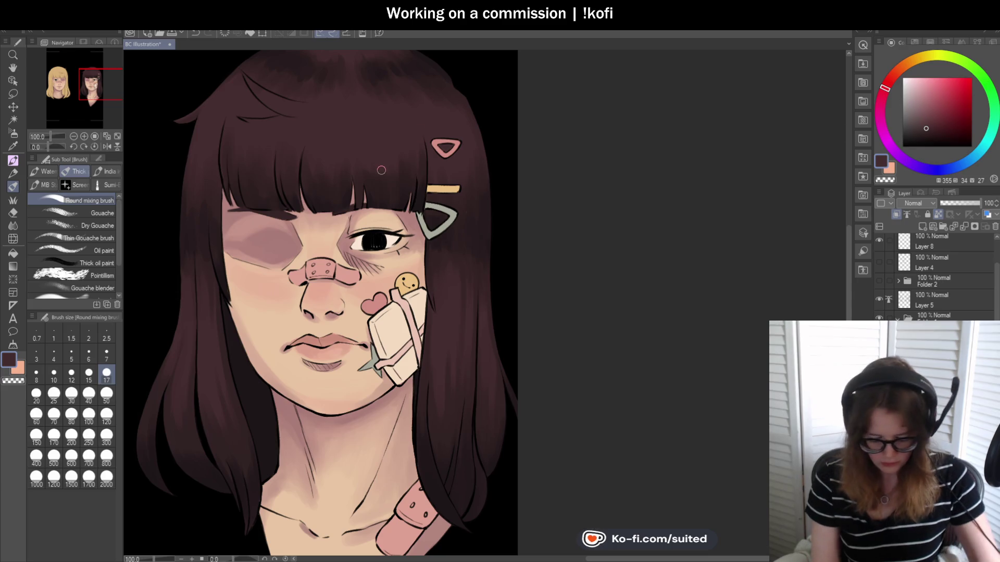
key(i)
click(264, 173)
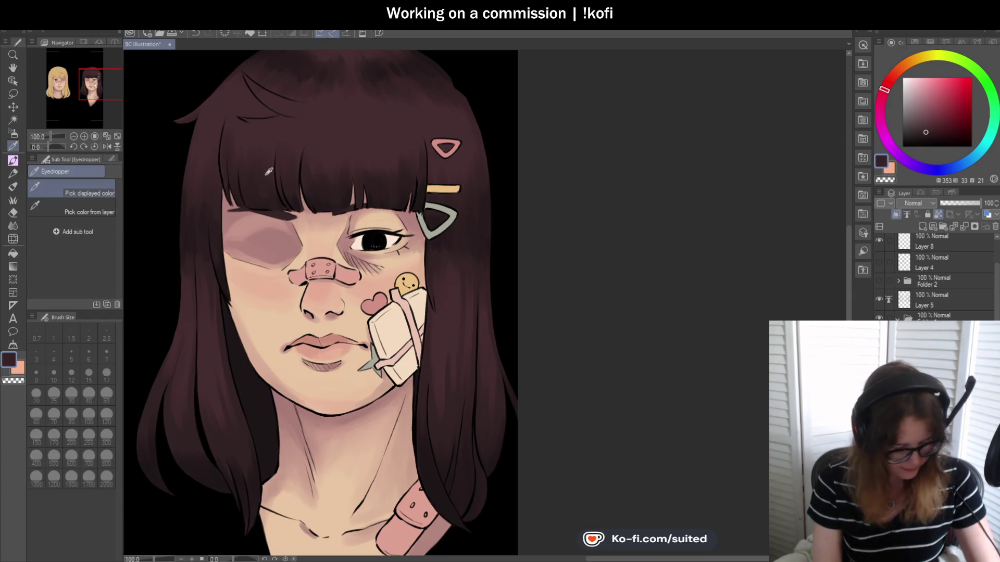
key(b)
Zoom out to view the whole dark-haired portrait, then return to the brush
scroll(268, 169, up, 2)
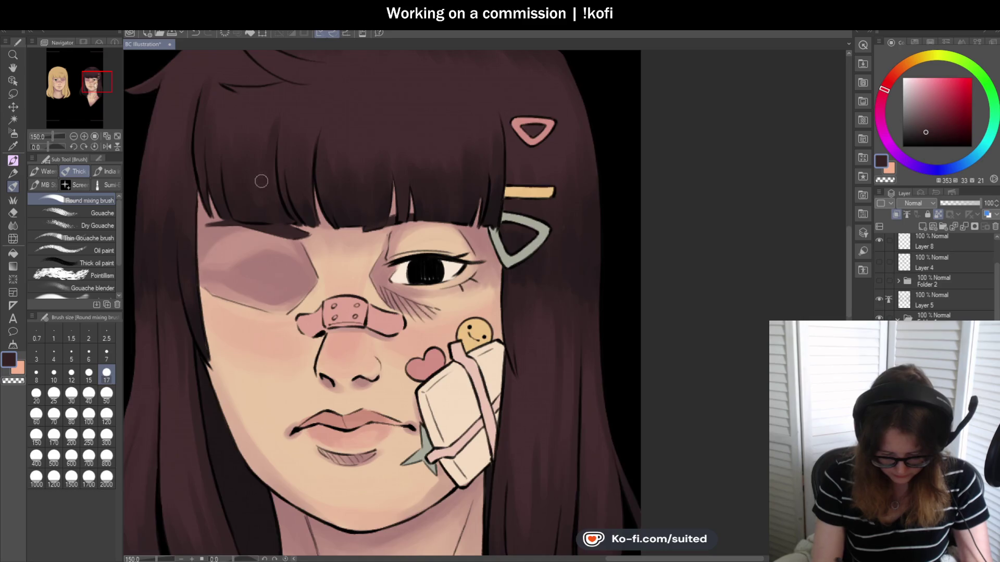
scroll(301, 323, down, 3)
scroll(382, 149, up, 3)
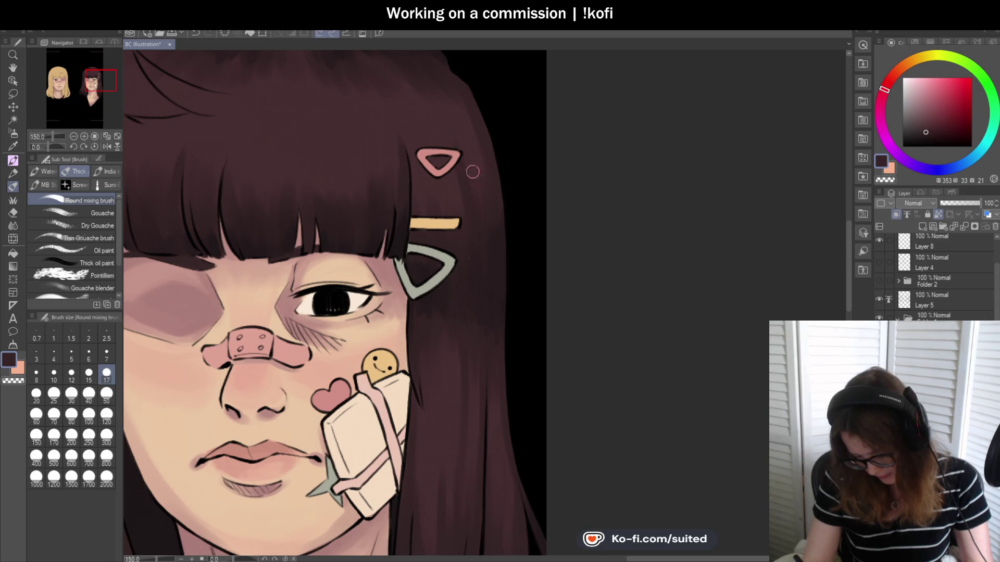
scroll(473, 184, down, 3)
scroll(442, 201, up, 3)
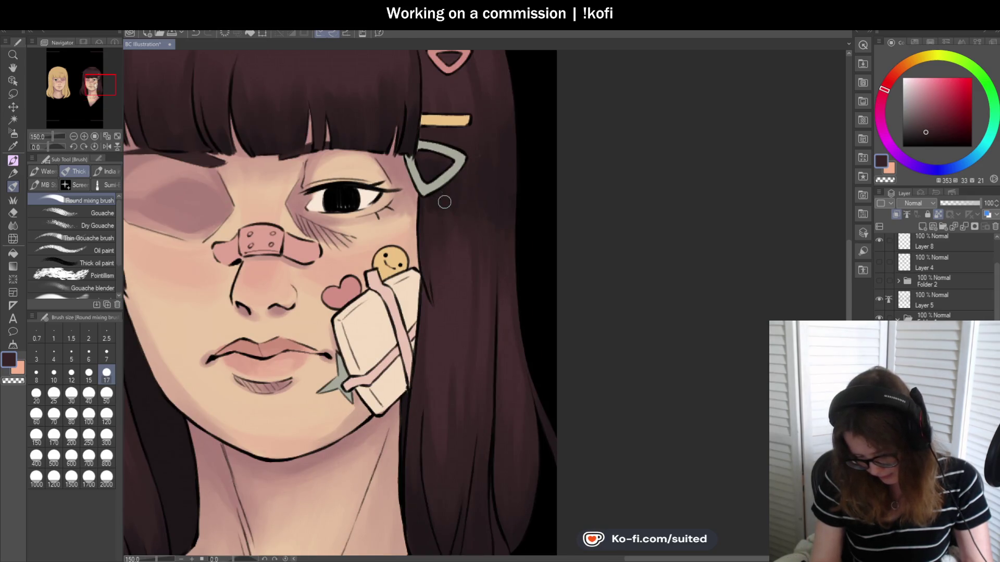
scroll(452, 200, down, 3)
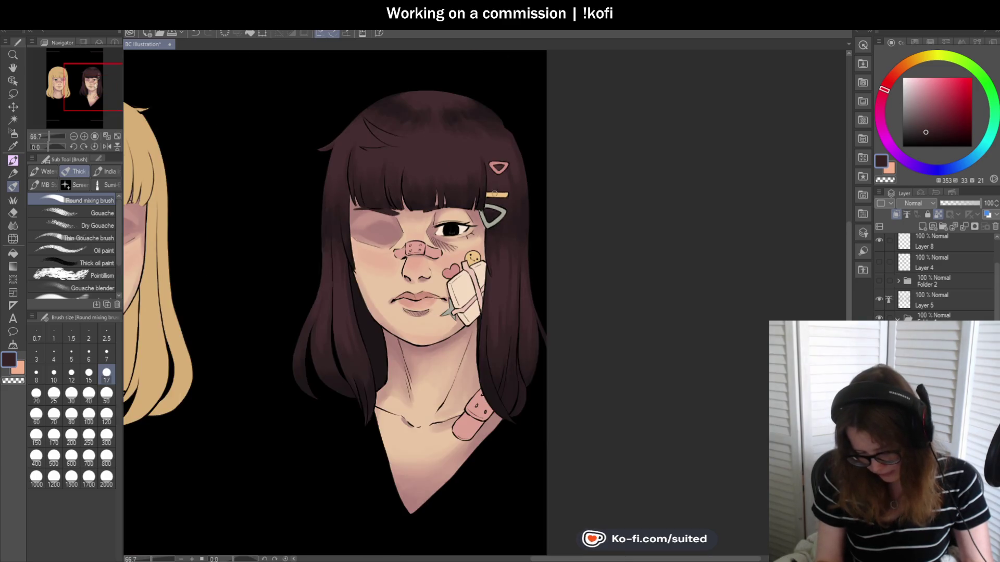
scroll(436, 191, up, 3)
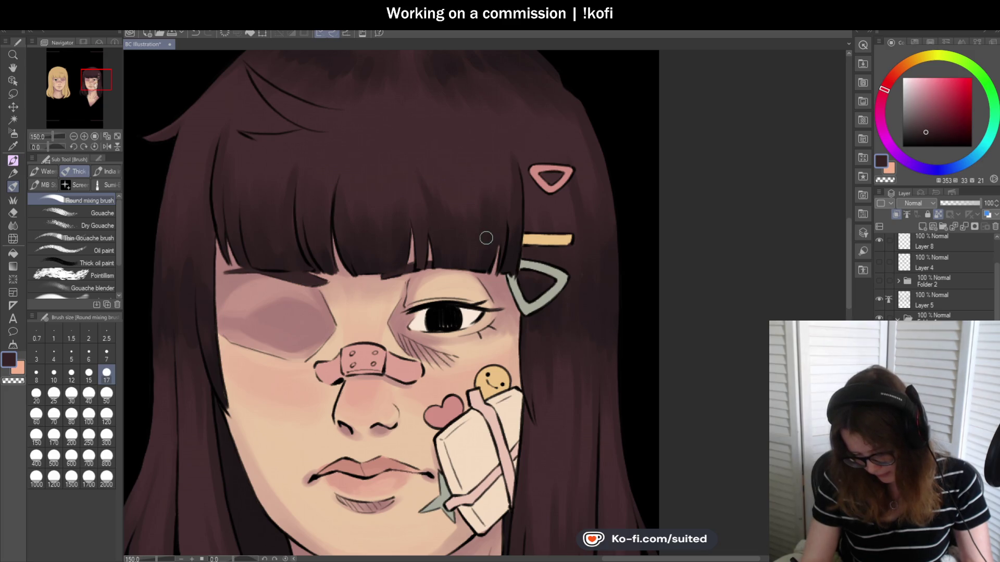
scroll(491, 188, down, 3)
scroll(542, 224, up, 3)
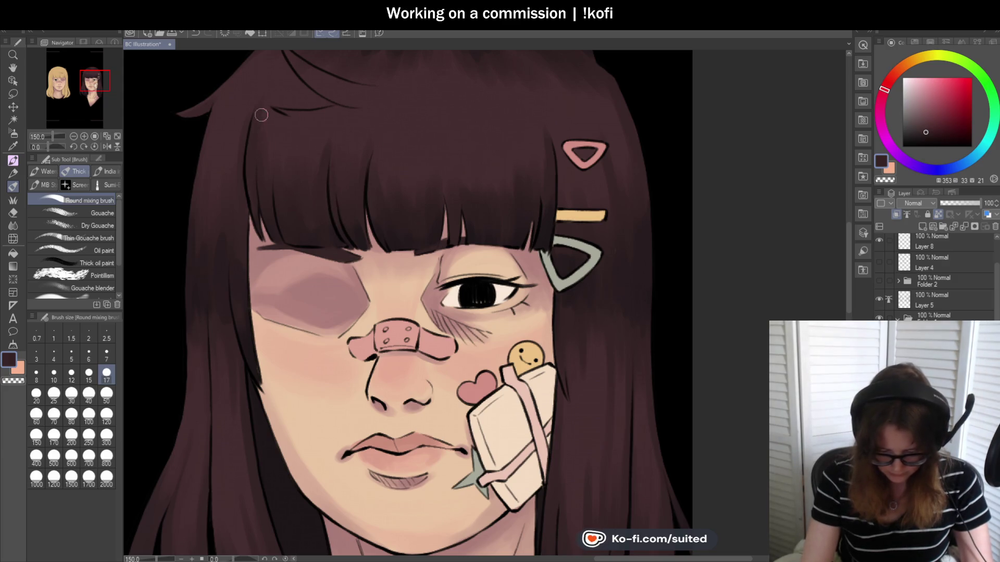
key(ctrl+minus)
key(ctrl+minus)
key(ctrl+minus)
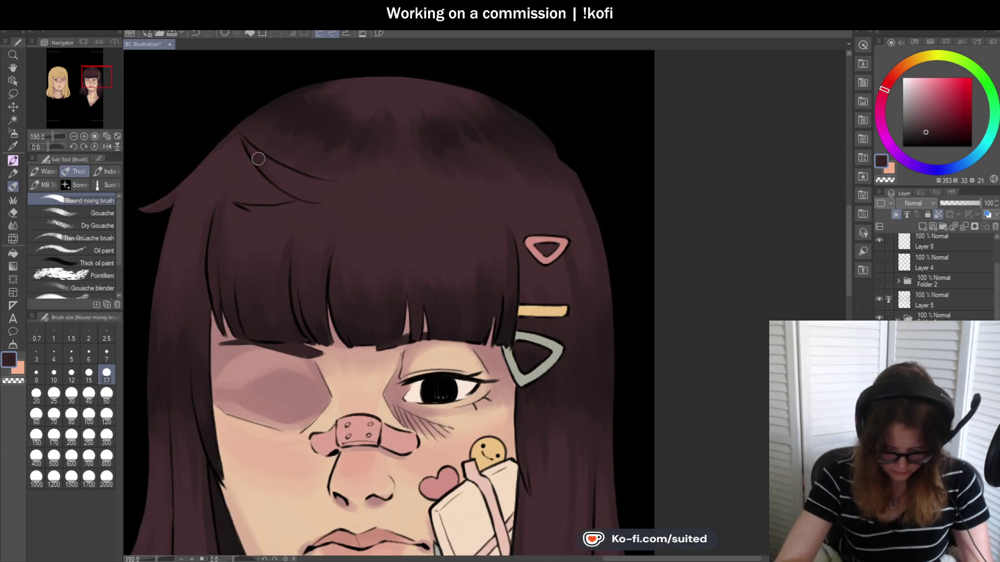
scroll(288, 192, down, 3)
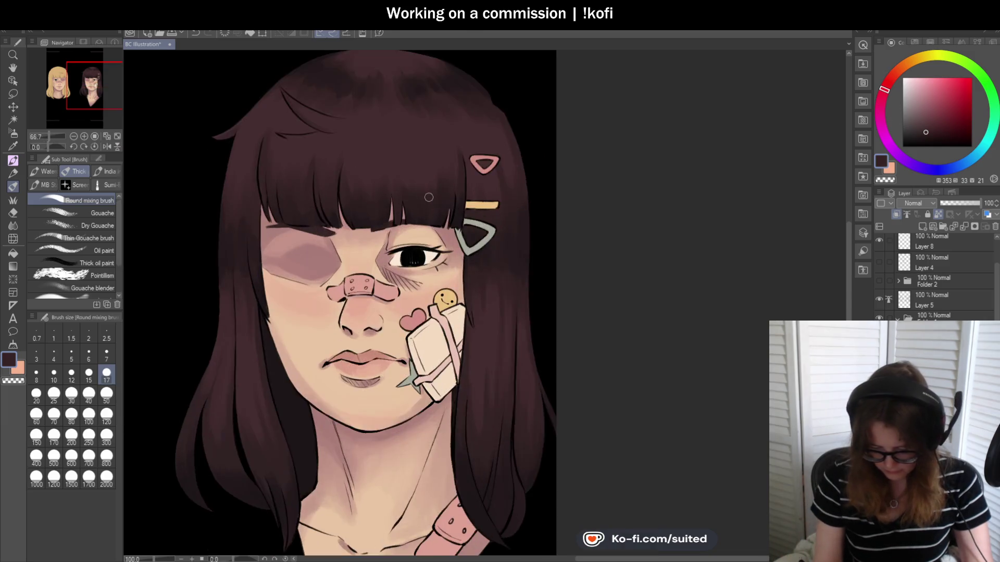
scroll(417, 208, up, 3)
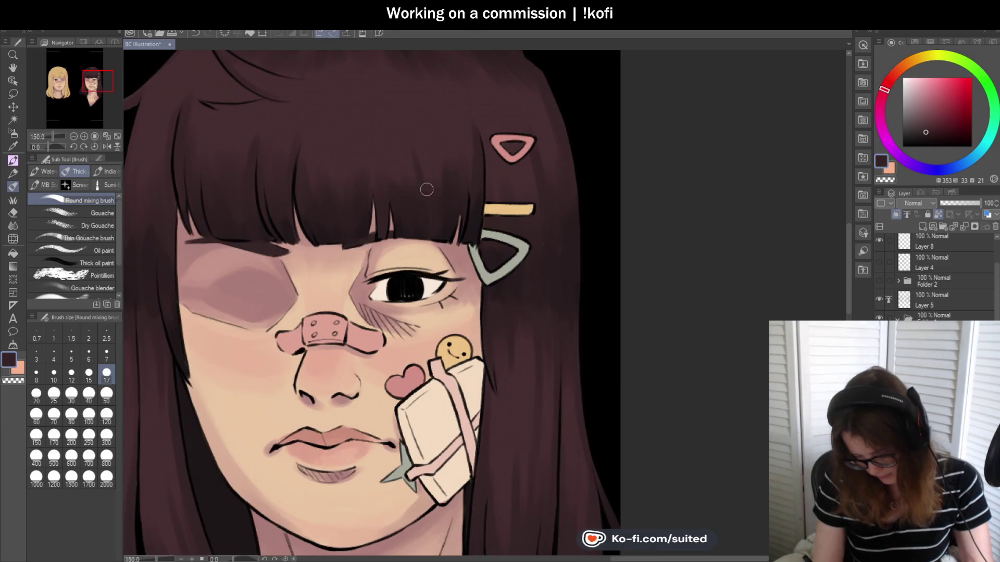
scroll(422, 160, down, 2)
scroll(510, 195, down, 1)
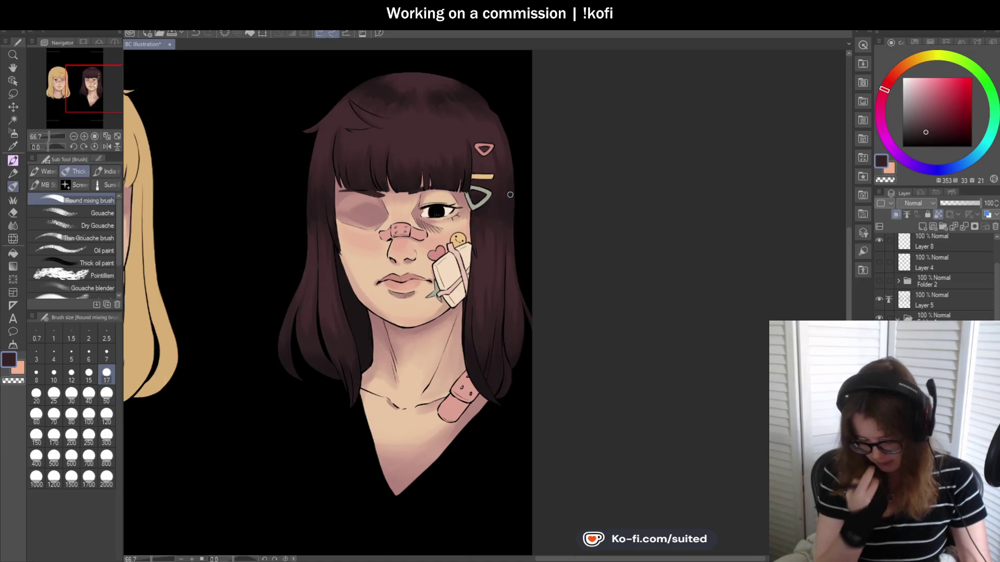
scroll(520, 236, down, 1)
scroll(480, 195, up, 3)
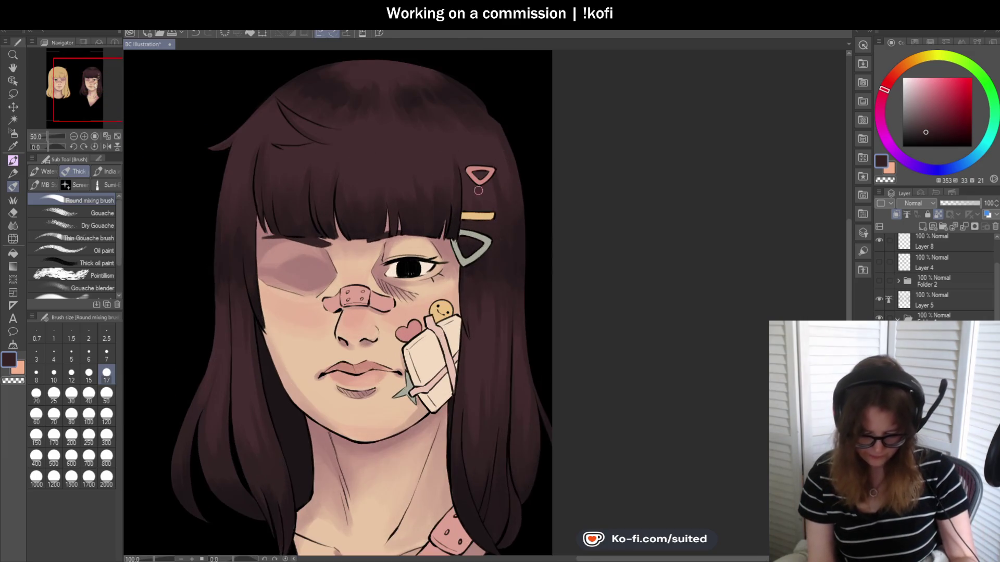
key(i)
key(b)
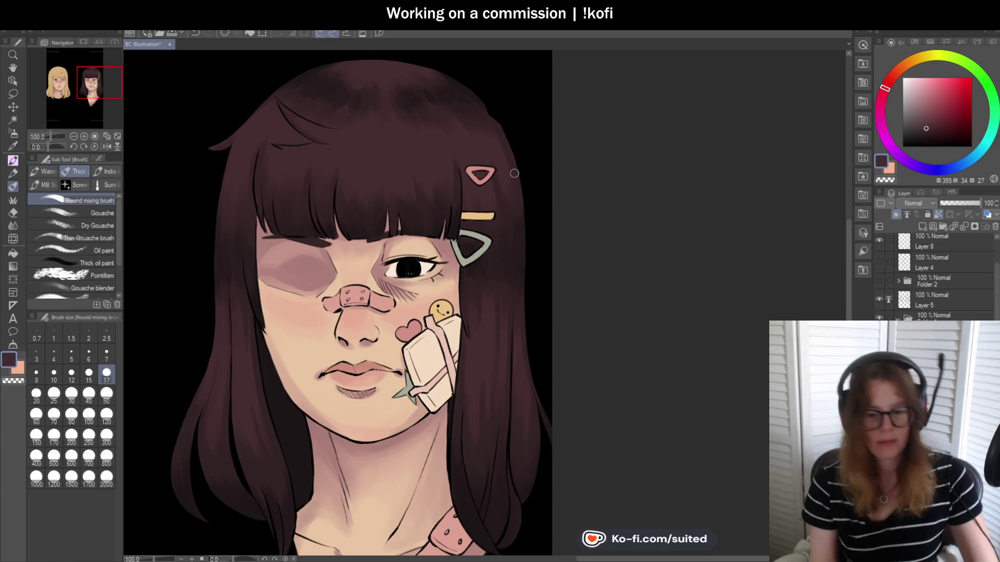
Pick a muted mauve from the colour square for hair highlights
click(922, 97)
scroll(268, 116, up, 2)
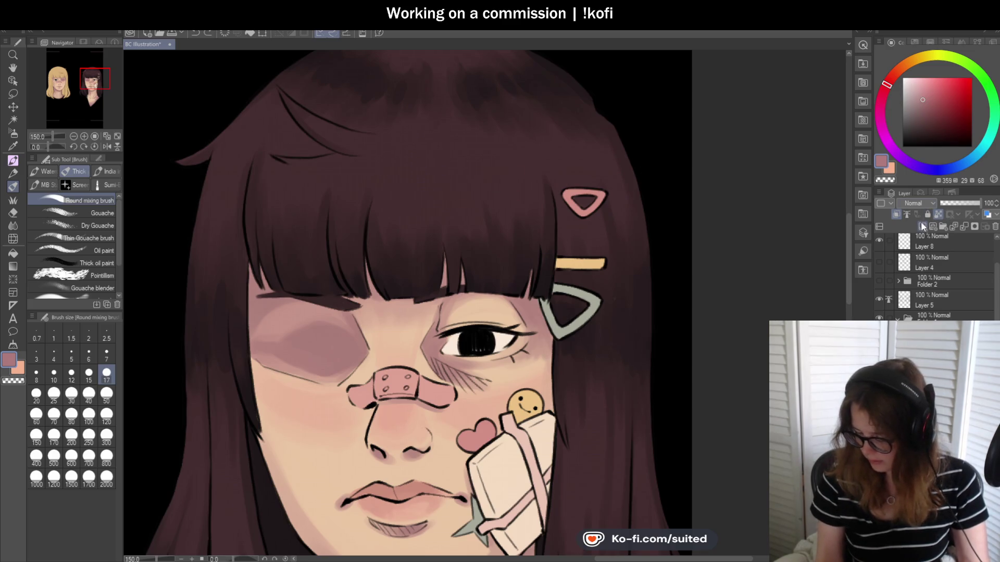
scroll(359, 149, down, 1)
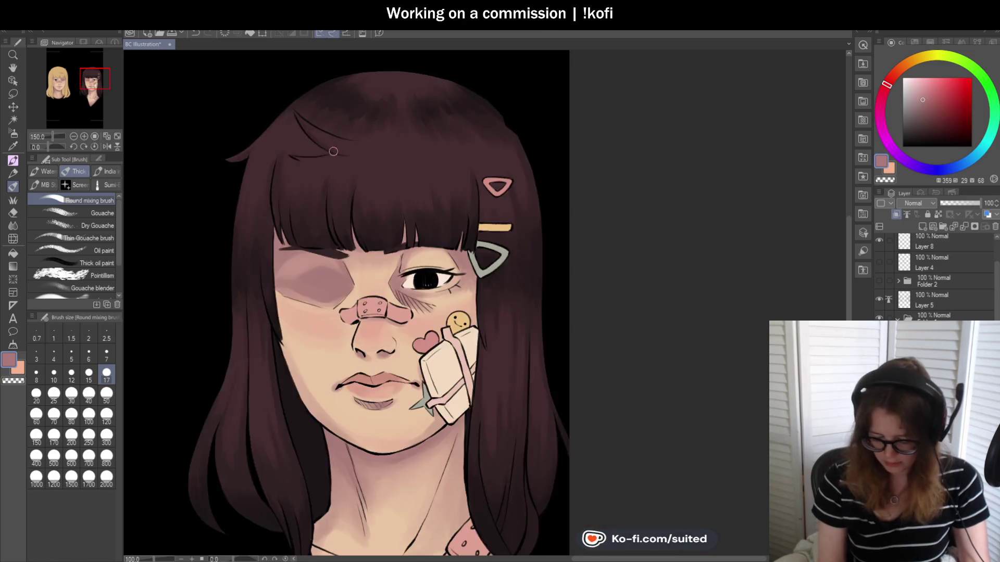
scroll(359, 149, down, 1)
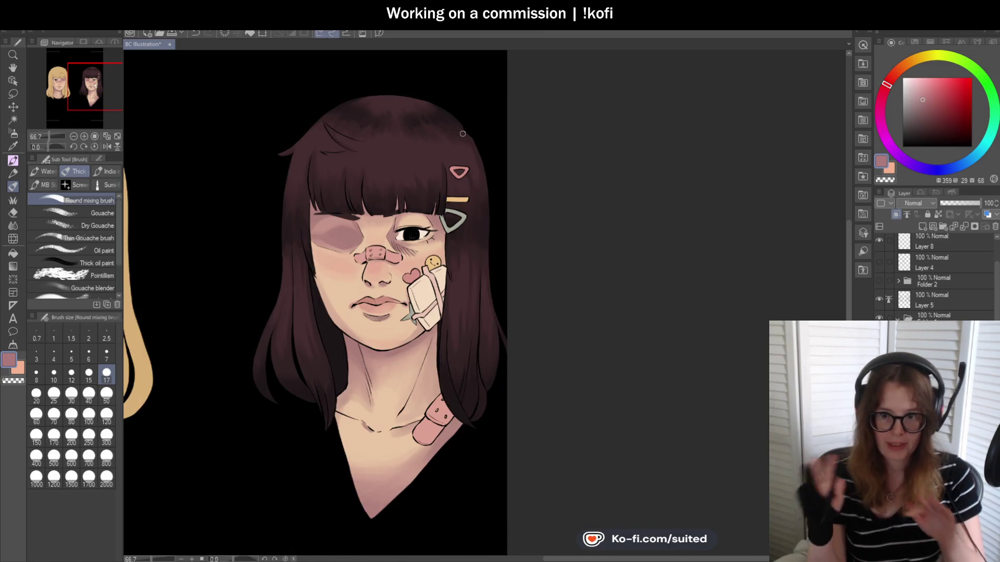
scroll(433, 157, up, 1)
scroll(406, 151, up, 1)
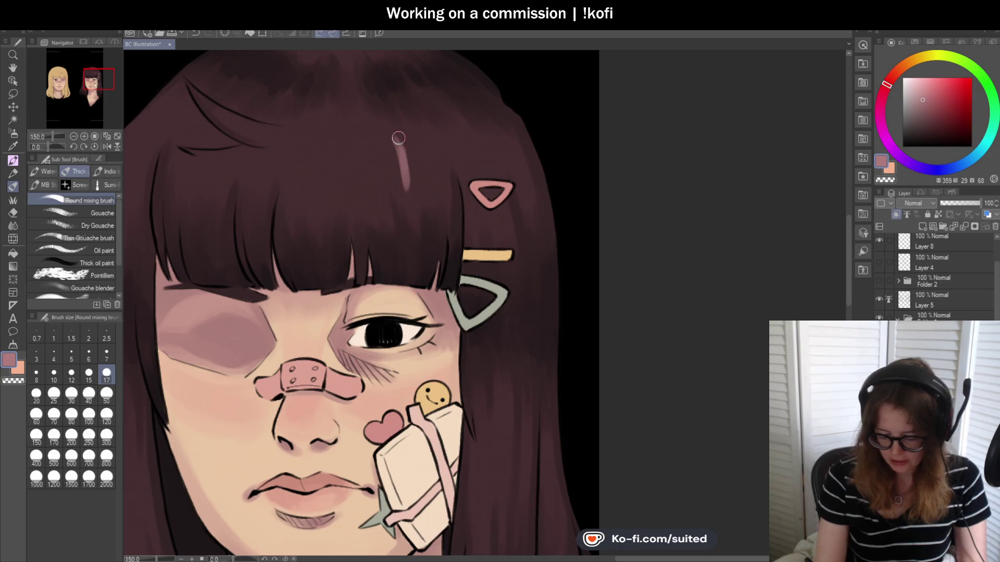
Paint two trial pink strokes on the bangs, undo the newest, and enlarge the brush
mouse_move(435, 130)
mouse_down()
mouse_move(445, 179)
mouse_move(466, 177)
mouse_up()
drag(466, 128, 490, 172)
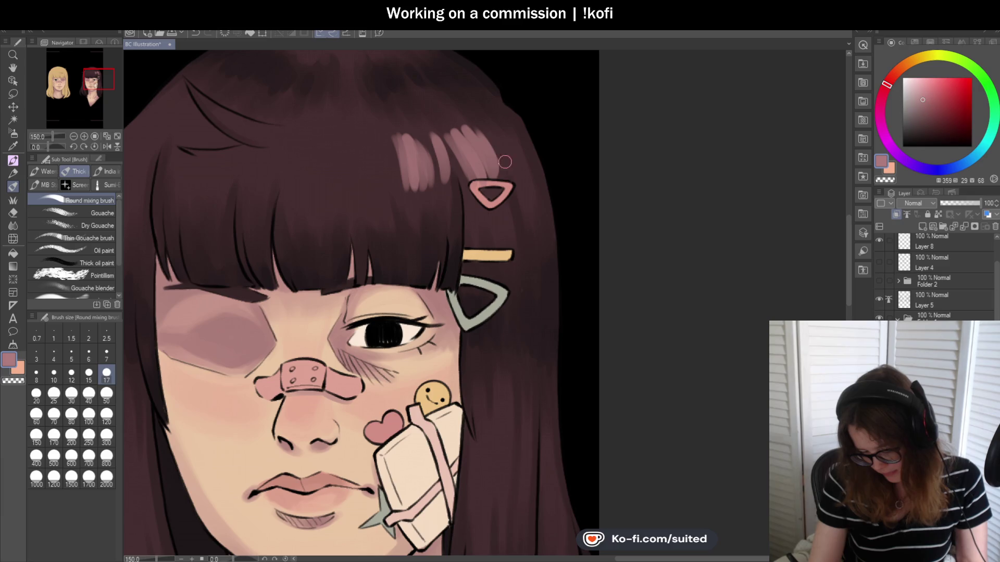
scroll(520, 167, down, 1)
scroll(534, 169, up, 1)
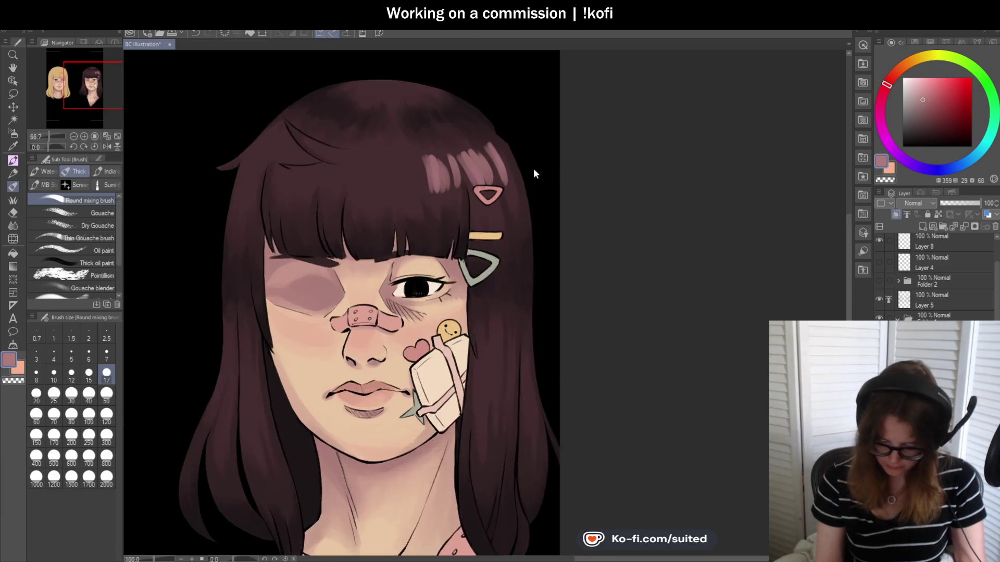
key(ctrl+z)
key(ctrl+z)
key(ctrl+z)
key(ctrl+z)
key(ctrl+z)
key(ctrl+z)
key(ctrl+z)
click(106, 414)
scroll(261, 295, down, 1)
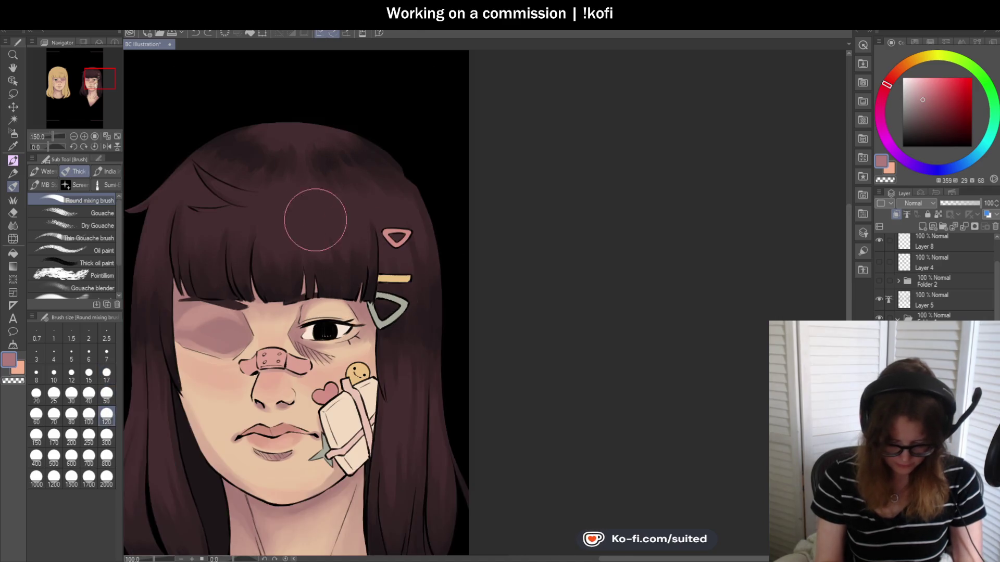
Paint soft light-pink highlights across the top of the dark hair, extending toward the hair clip
mouse_move(194, 196)
mouse_down()
mouse_move(241, 208)
mouse_move(212, 196)
mouse_up()
drag(267, 216, 351, 212)
scroll(469, 166, down, 1)
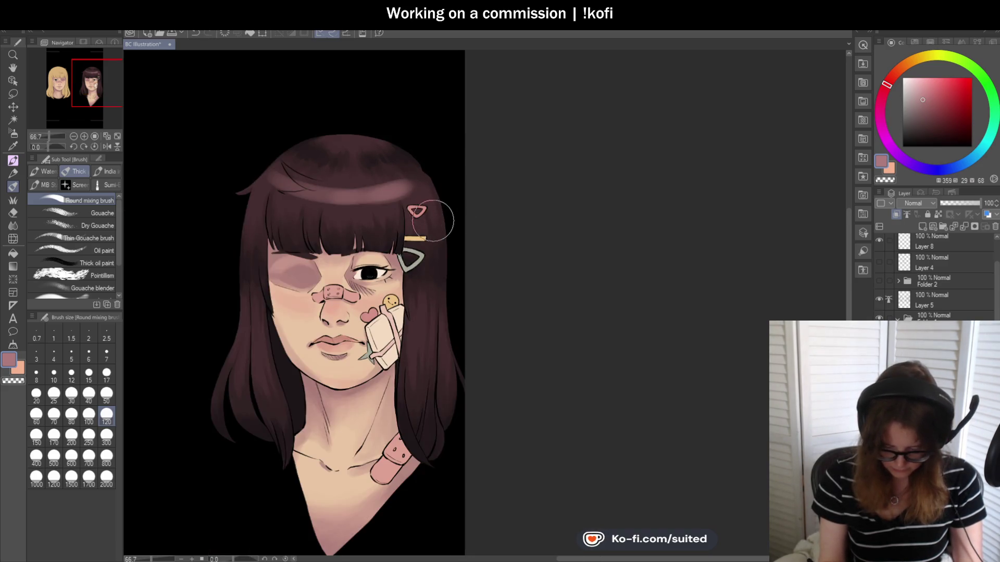
scroll(431, 220, up, 1)
mouse_move(184, 171)
mouse_down()
mouse_move(211, 156)
mouse_move(250, 161)
mouse_move(299, 212)
mouse_move(333, 169)
mouse_move(355, 210)
mouse_move(375, 167)
mouse_move(415, 197)
mouse_move(408, 160)
mouse_up()
Flip the canvas horizontally to check the hair highlights, then flip it back to normal
scroll(412, 187, down, 2)
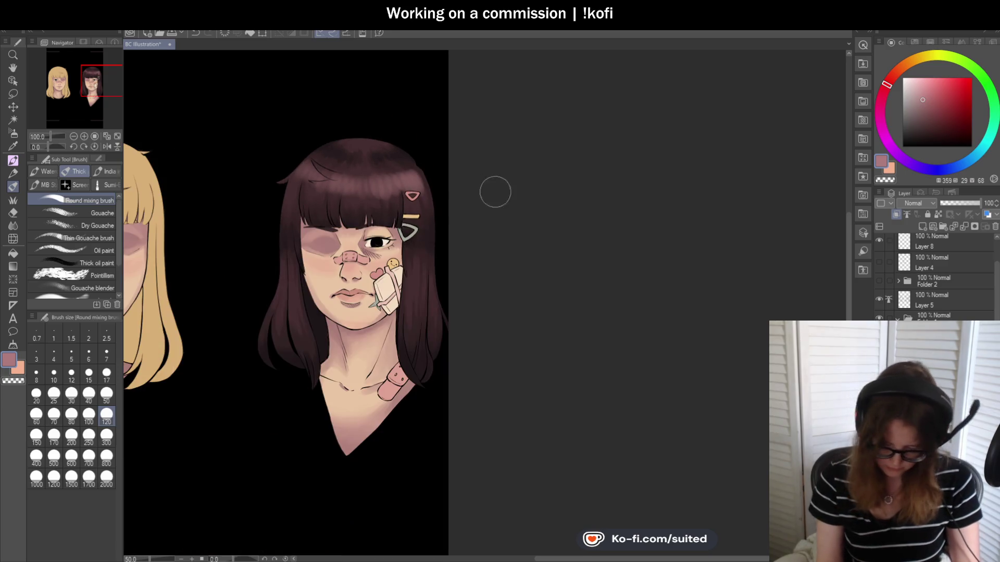
click(107, 146)
click(73, 136)
scroll(727, 254, up, 2)
scroll(368, 99, up, 1)
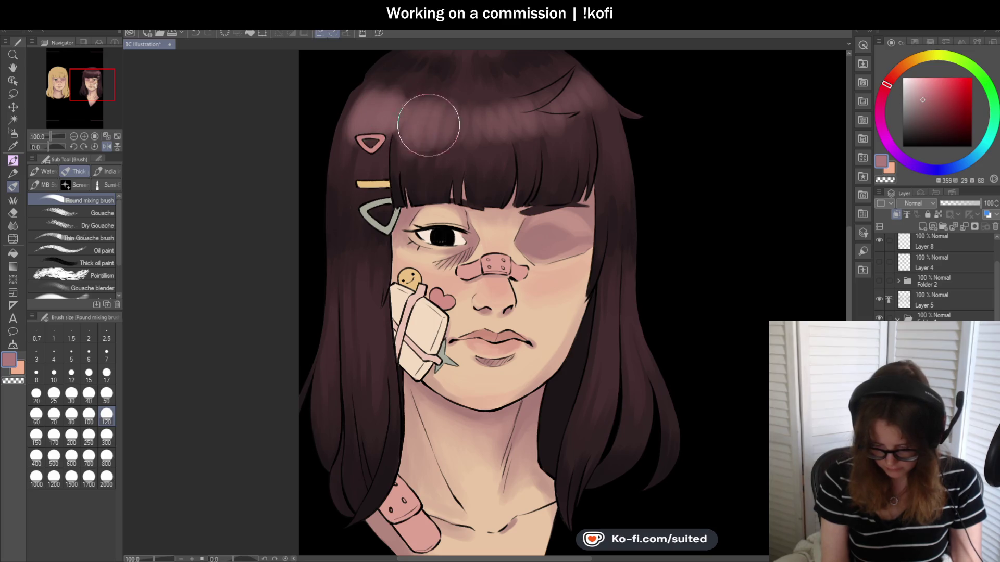
scroll(484, 161, down, 2)
scroll(520, 177, up, 1)
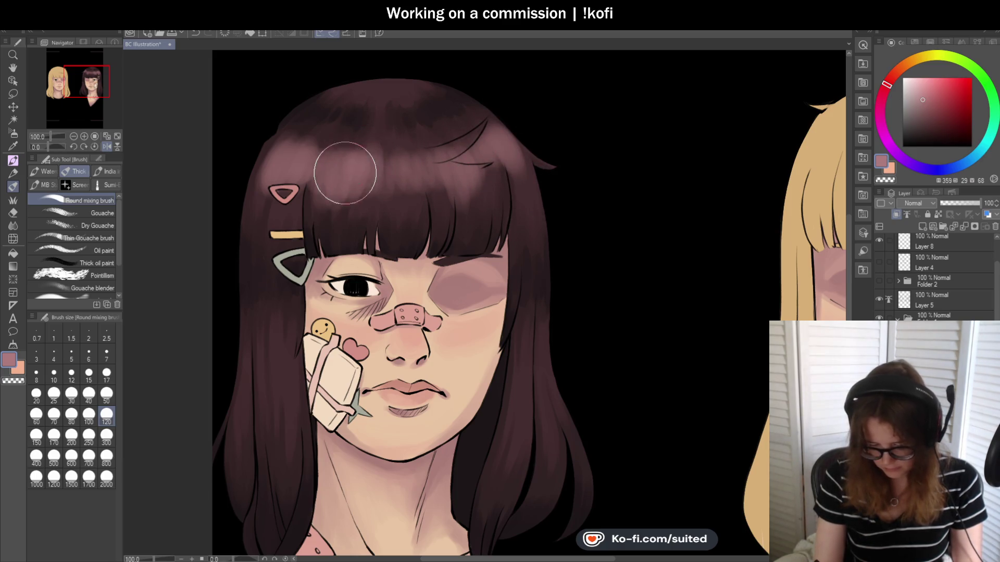
scroll(333, 169, down, 2)
click(107, 147)
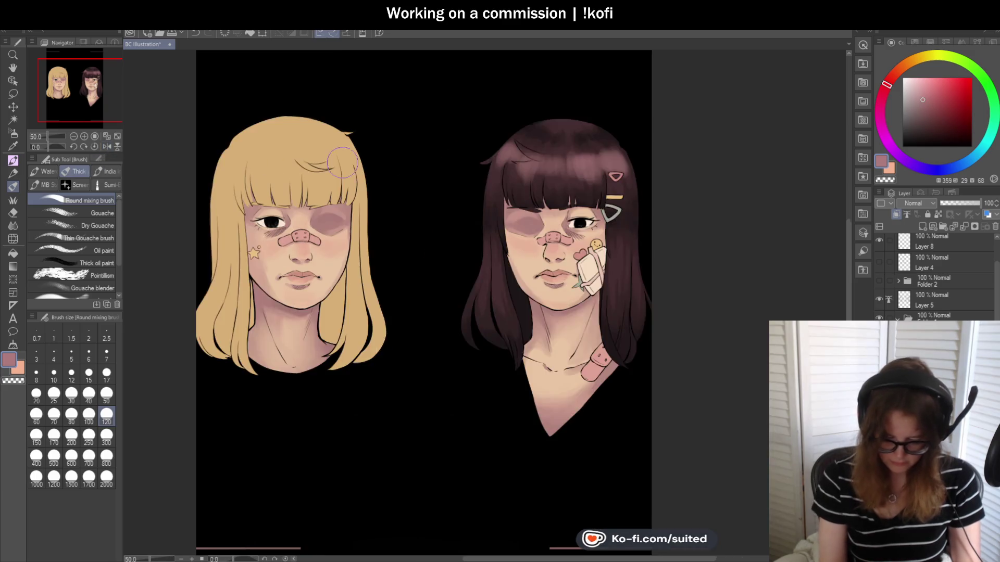
scroll(598, 193, down, 1)
scroll(551, 151, up, 2)
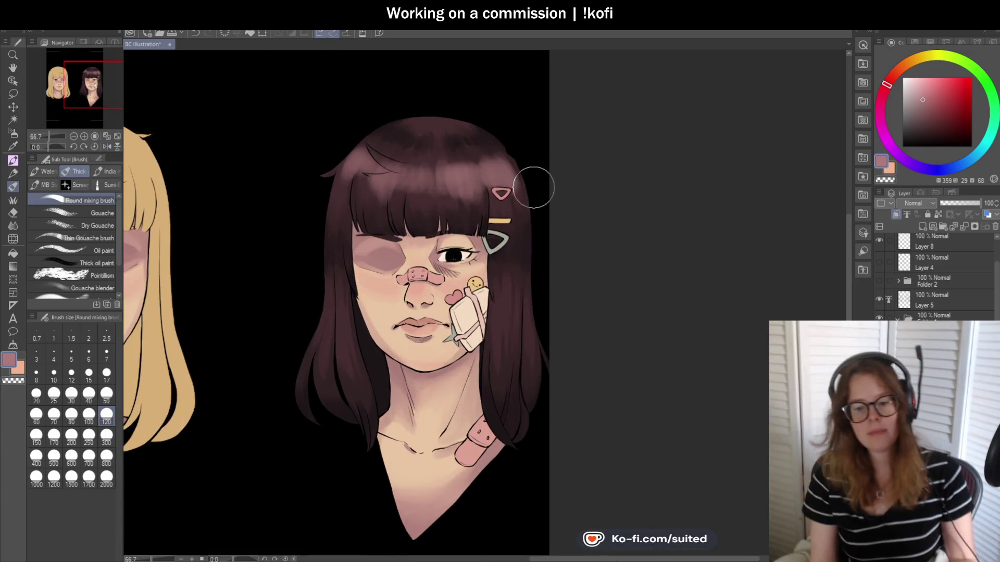
scroll(518, 156, up, 1)
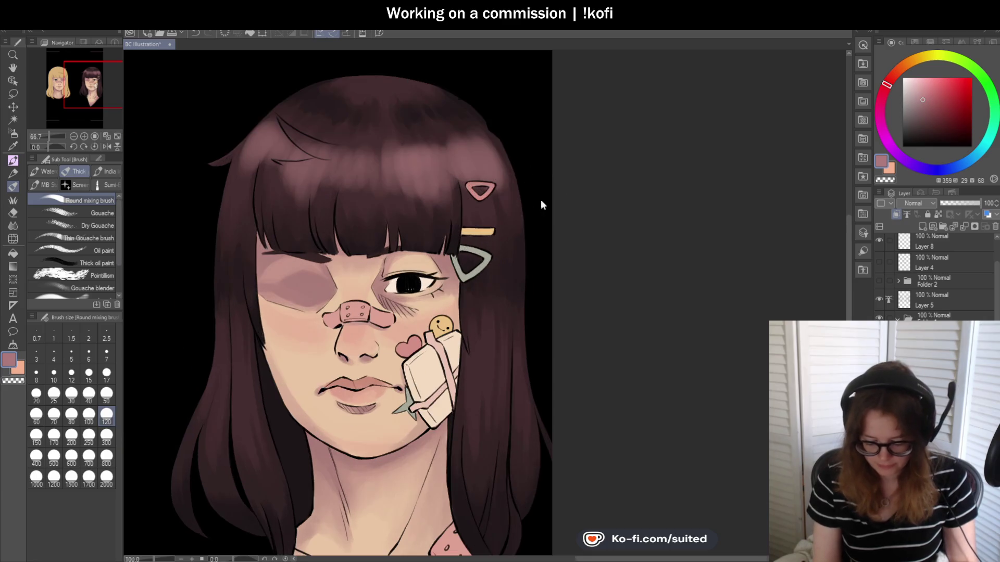
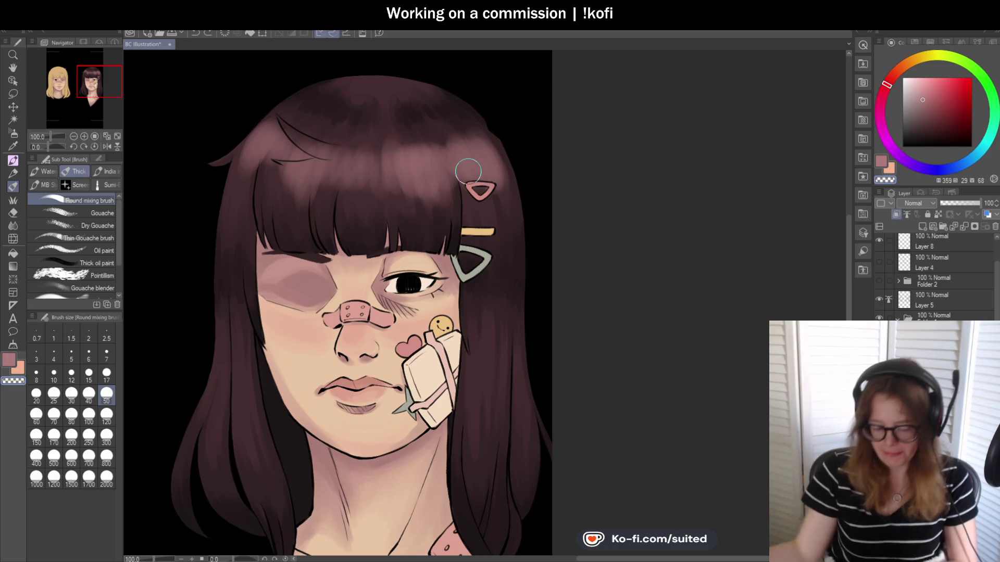
Enlarge the Round mixing brush to size 120 and briefly mirror the canvas to check
scroll(271, 110, up, 2)
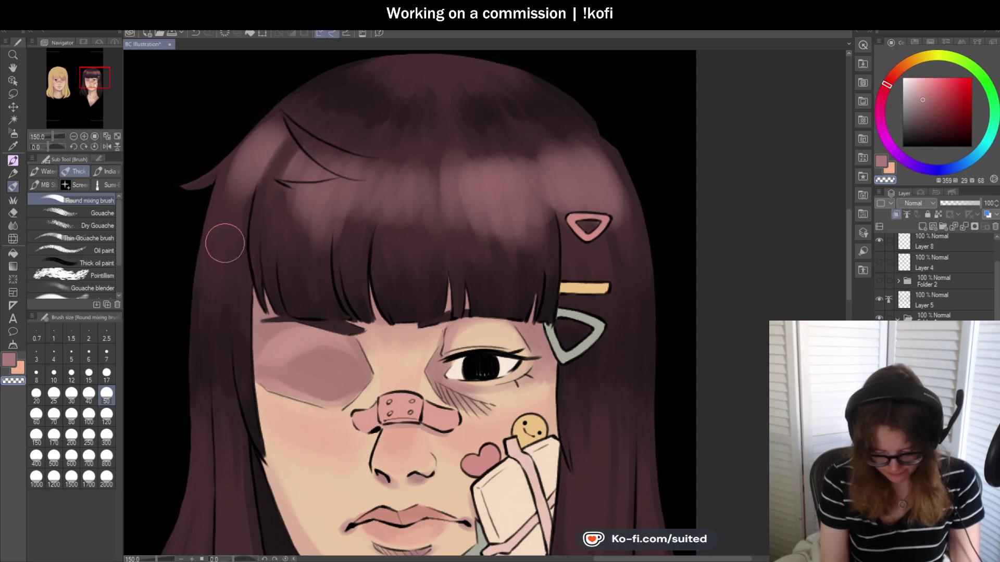
click(106, 415)
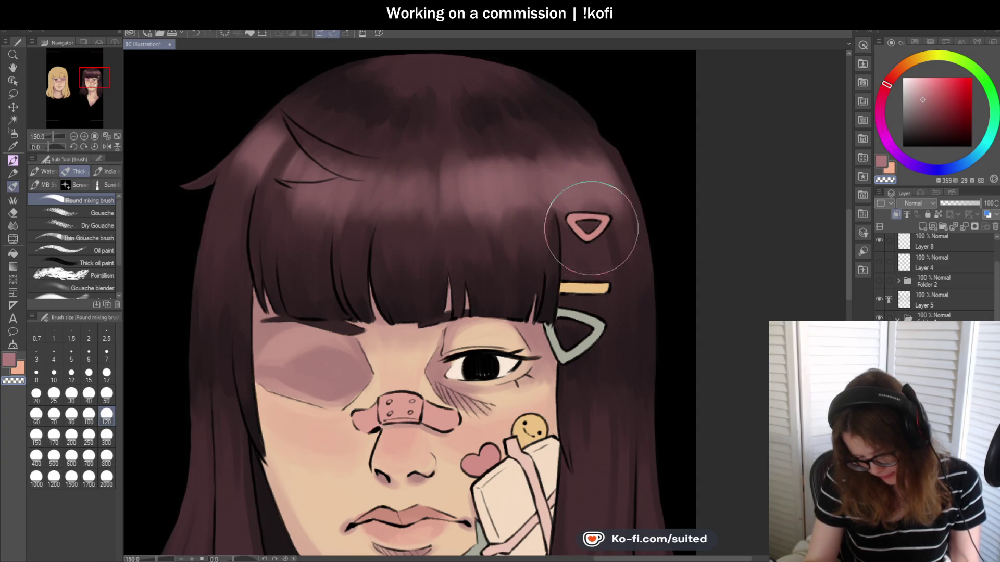
scroll(458, 120, down, 5)
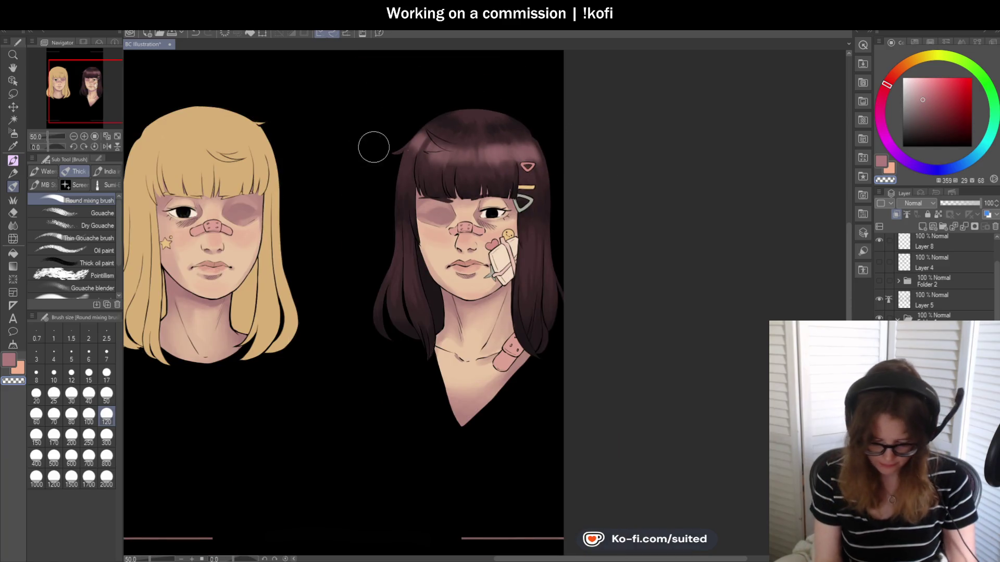
click(107, 146)
click(106, 145)
Paint lighter mauve shine on the upper hair, then fine light strands through the bangs at size 50
scroll(625, 178, up, 2)
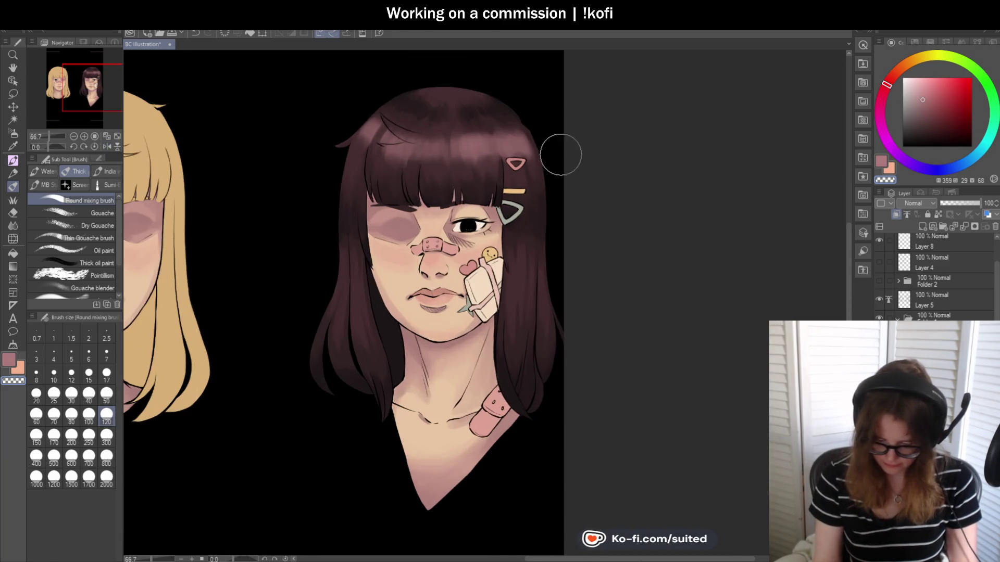
scroll(557, 152, up, 2)
mouse_move(353, 112)
mouse_down()
mouse_move(239, 82)
mouse_move(286, 101)
mouse_move(283, 139)
mouse_move(312, 235)
mouse_up()
click(106, 394)
drag(339, 117, 316, 224)
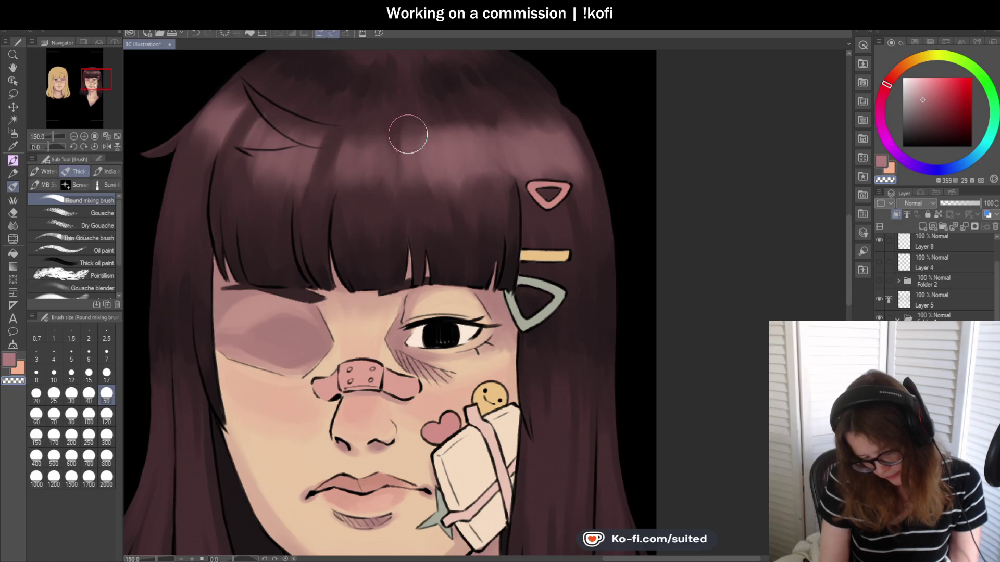
Fit the whole figure in view and flip the canvas horizontally
key(ctrl+0)
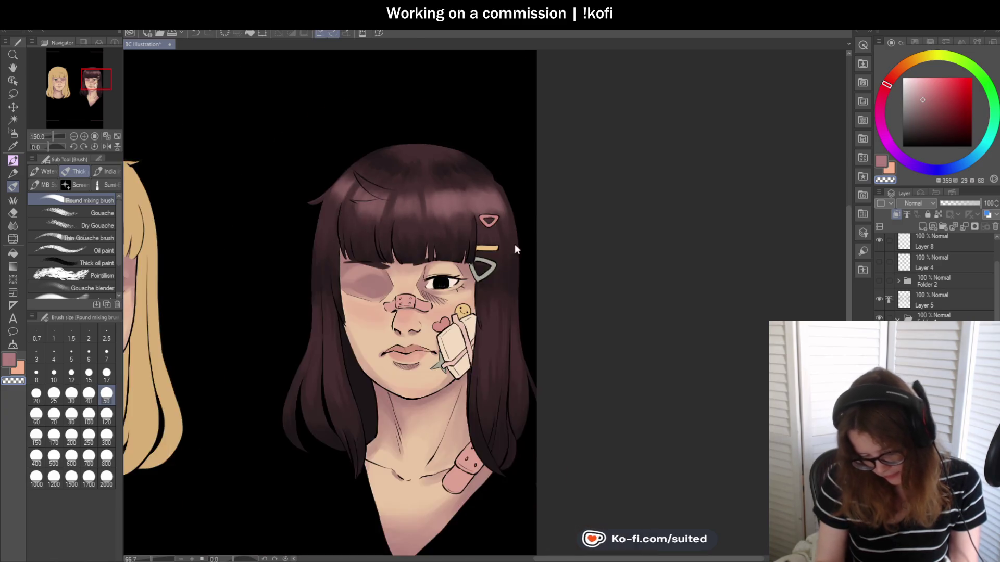
scroll(406, 151, up, 3)
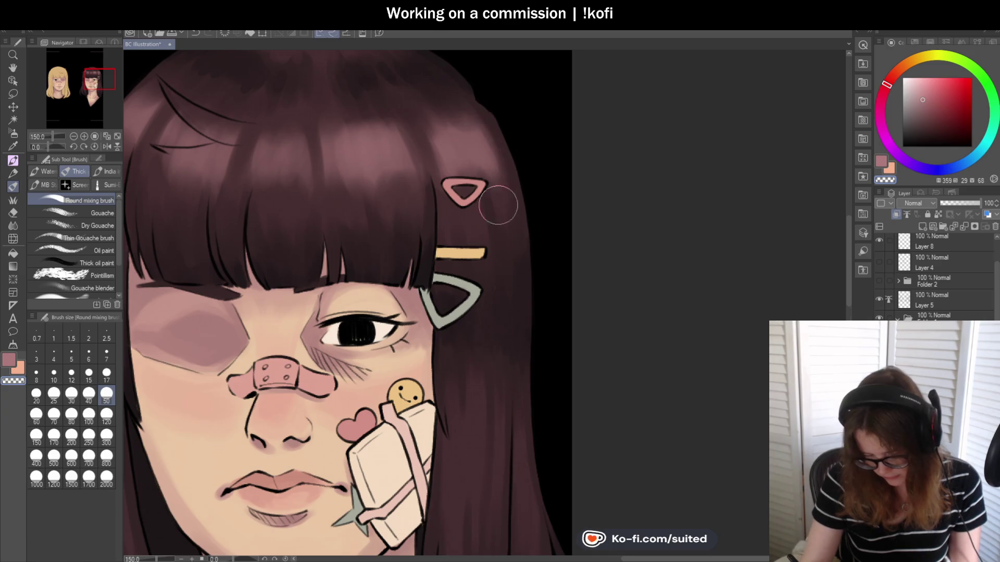
key(ctrl+0)
scroll(312, 187, up, 2)
scroll(306, 193, up, 2)
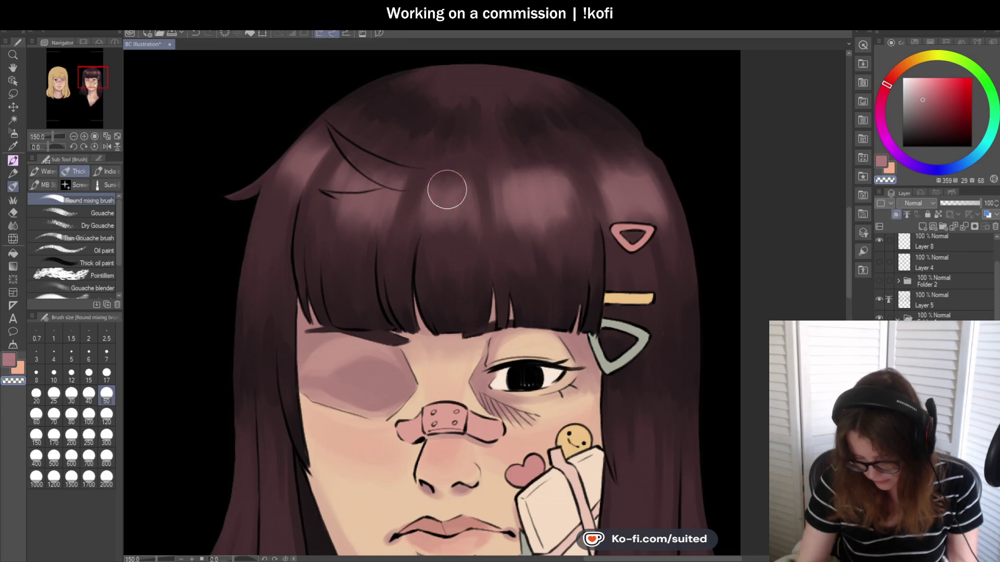
scroll(464, 187, down, 4)
key(h)
scroll(316, 164, down, 2)
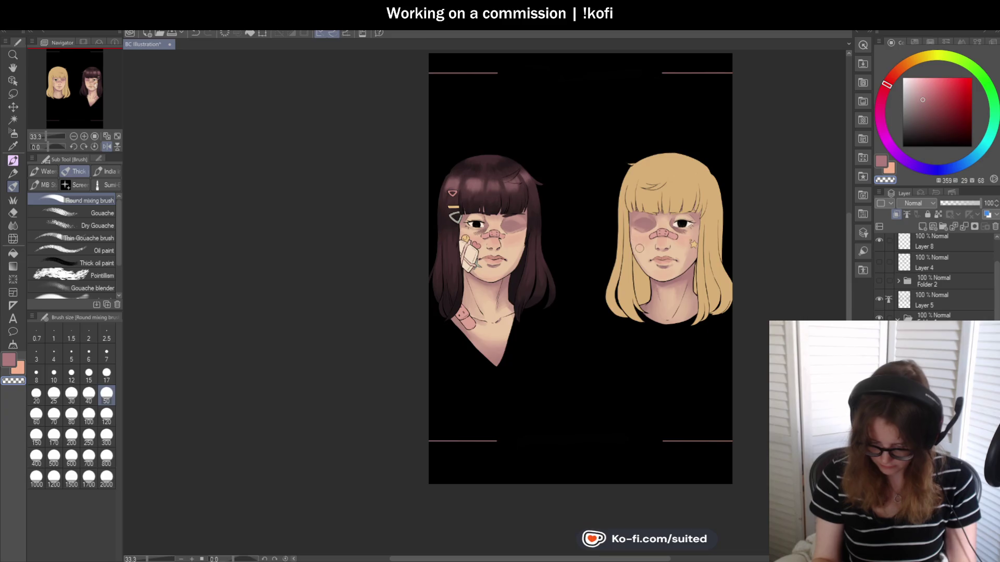
Eyedrop a darker hair tone from the brunette's hair and return to the brush
scroll(611, 276, up, 2)
scroll(599, 272, up, 1)
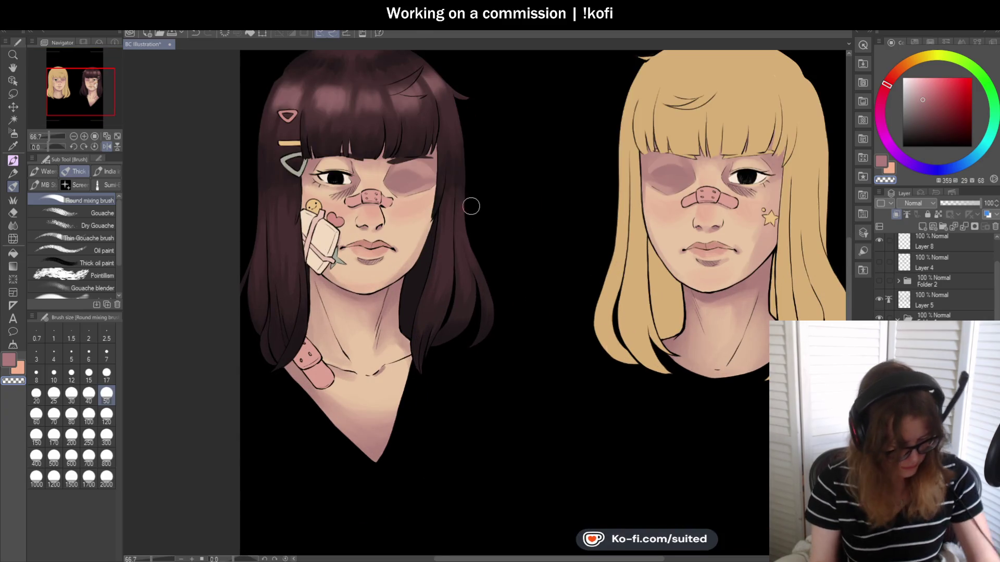
key(i)
click(459, 157)
key(b)
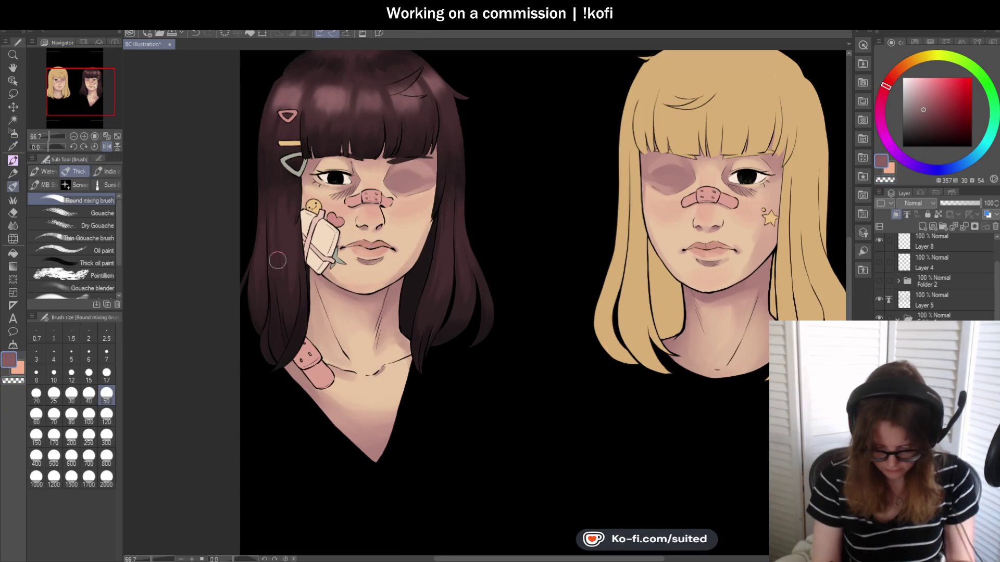
Paint lighter strands on the hair beside the cheek and along the far side
scroll(292, 224, up, 2)
mouse_move(281, 213)
mouse_down()
mouse_move(290, 289)
mouse_move(266, 227)
mouse_up()
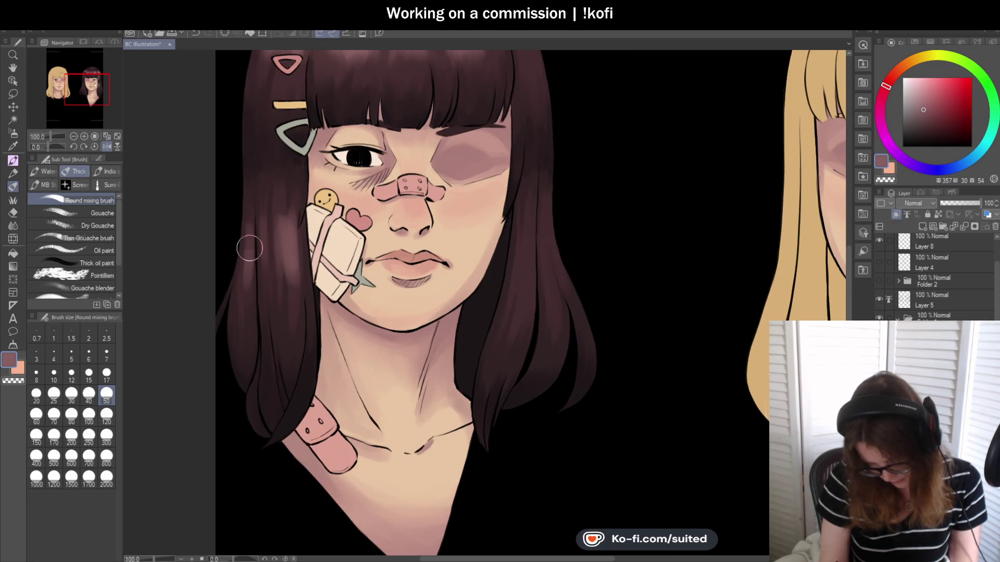
scroll(250, 202, down, 3)
scroll(458, 264, up, 3)
drag(432, 197, 461, 279)
drag(429, 218, 470, 304)
drag(418, 274, 415, 188)
scroll(458, 281, down, 3)
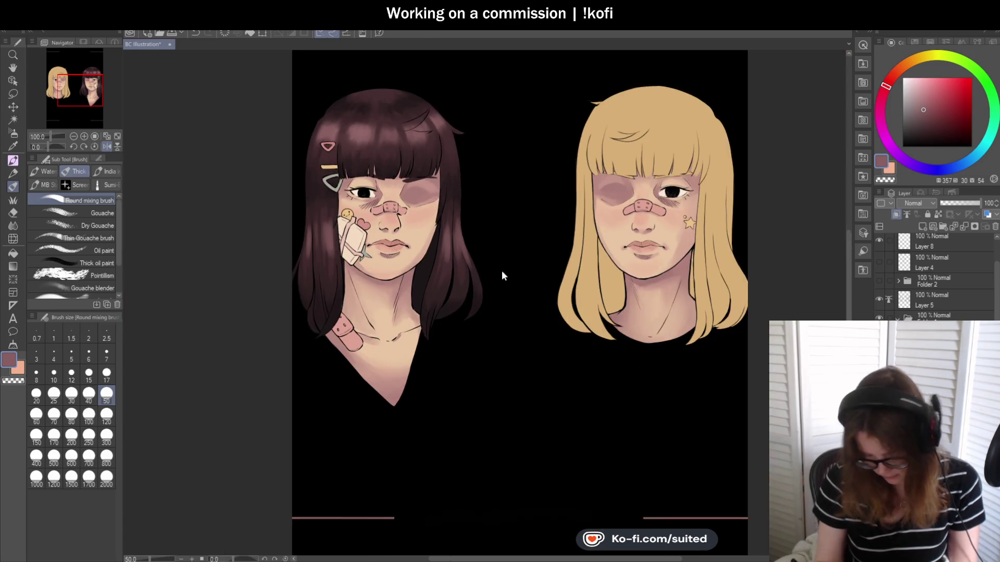
scroll(500, 268, up, 2)
scroll(484, 244, up, 1)
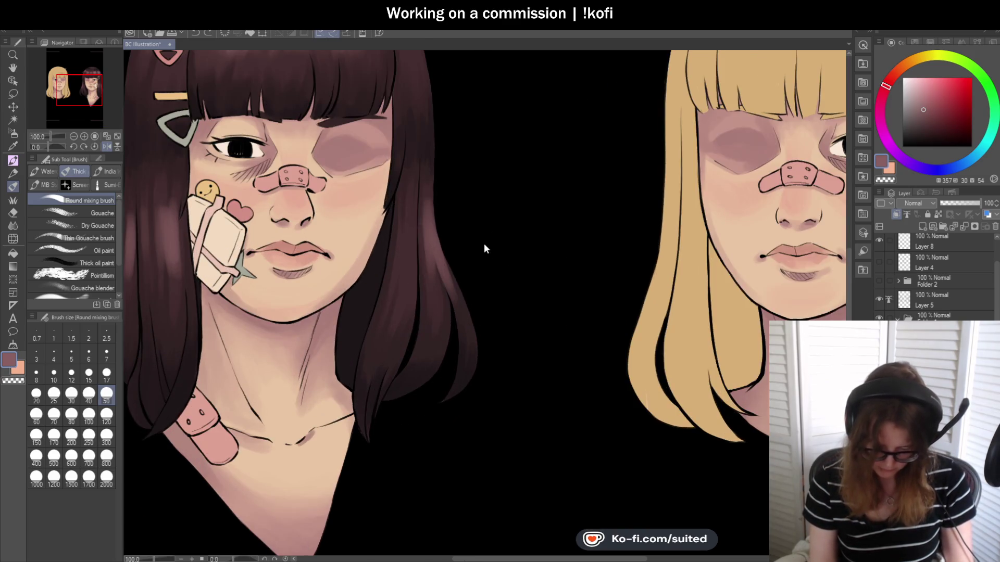
scroll(542, 224, down, 2)
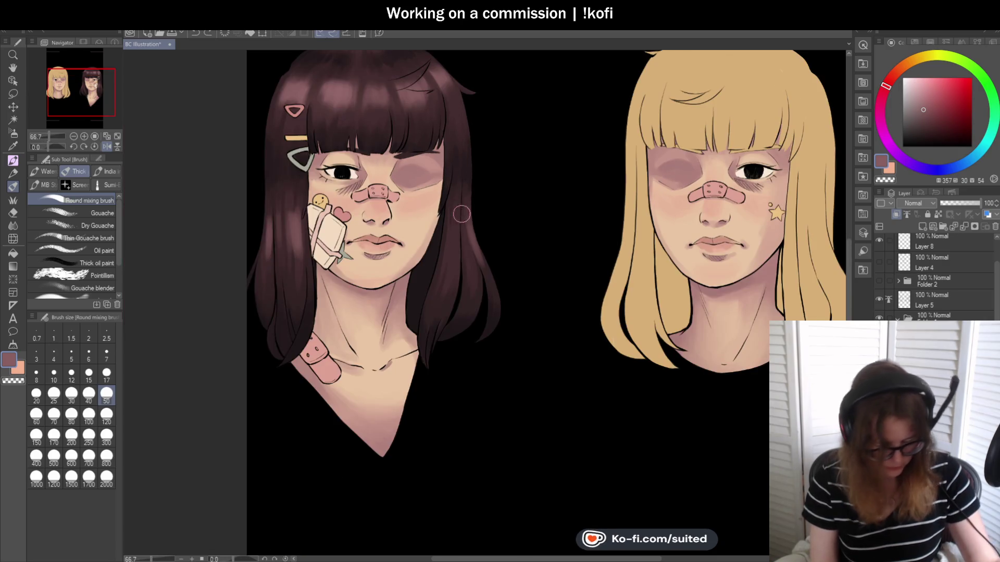
Draw a freehand lasso selection around the brunette's face, then deselect it
key(m)
mouse_move(469, 174)
mouse_down()
mouse_move(587, 256)
mouse_move(560, 163)
mouse_up()
key(ctrl+d)
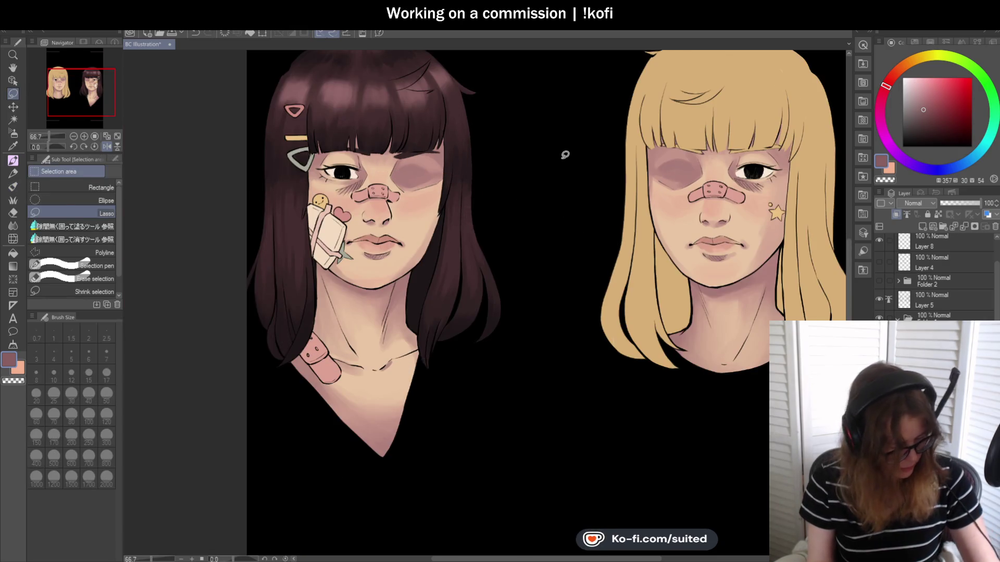
key(b)
Paint pink highlight strands along the hair's outer side
scroll(484, 271, up, 2)
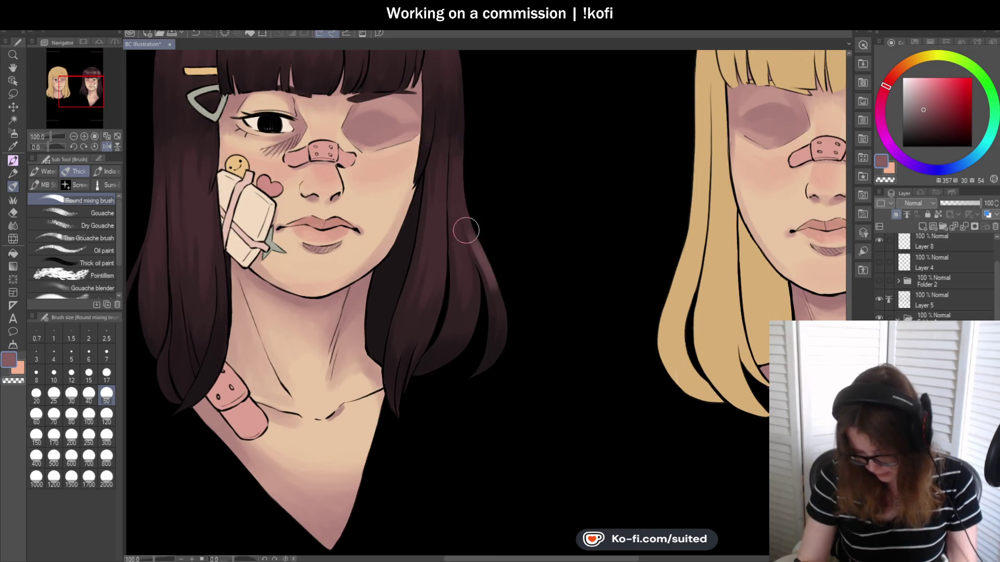
drag(469, 295, 459, 239)
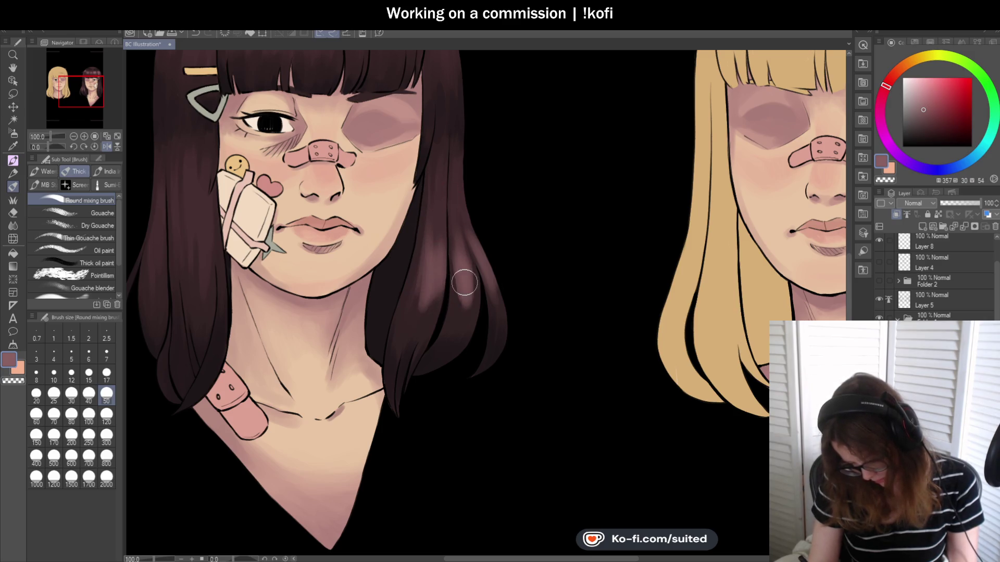
scroll(470, 158, down, 3)
scroll(317, 283, up, 2)
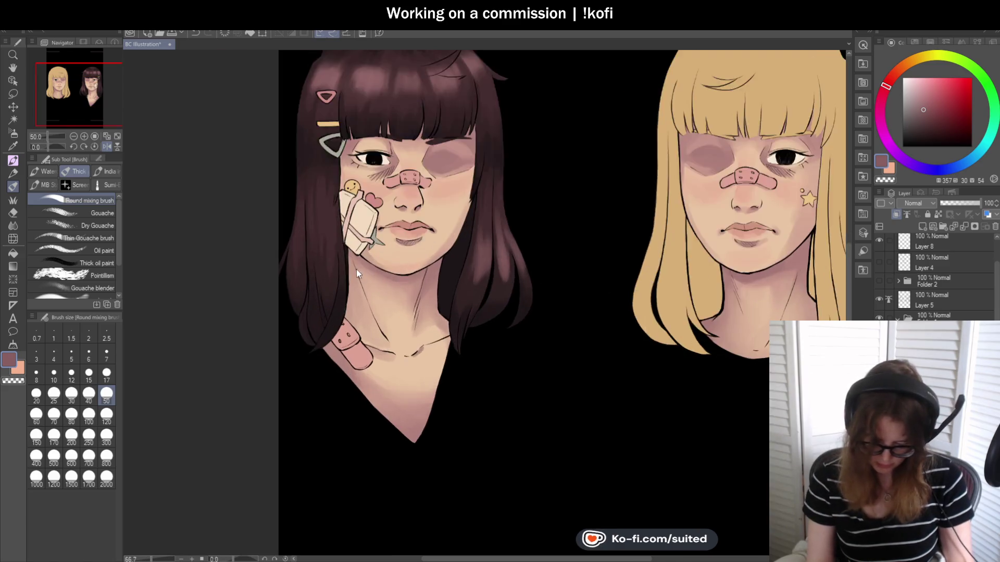
scroll(318, 282, up, 1)
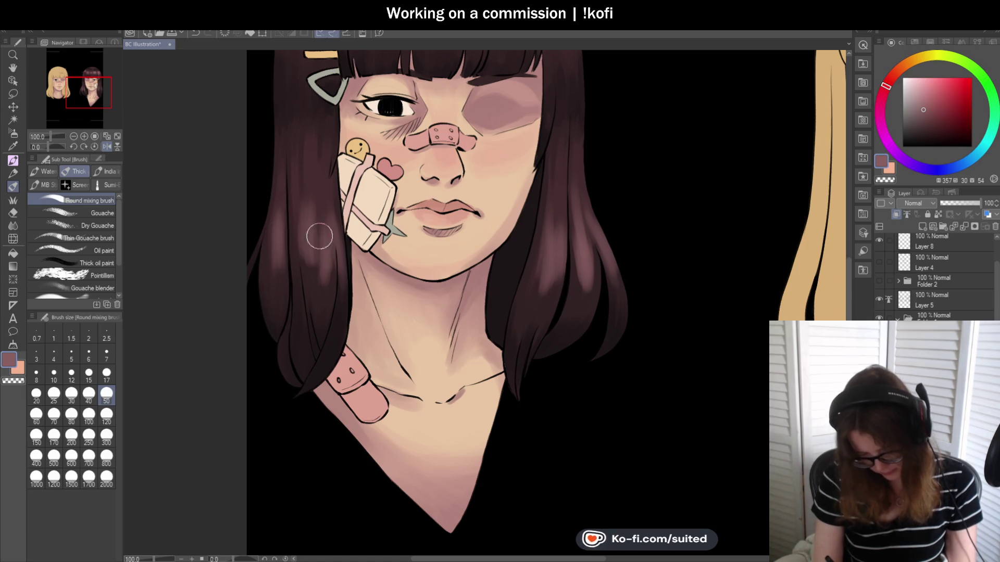
scroll(319, 250, down, 2)
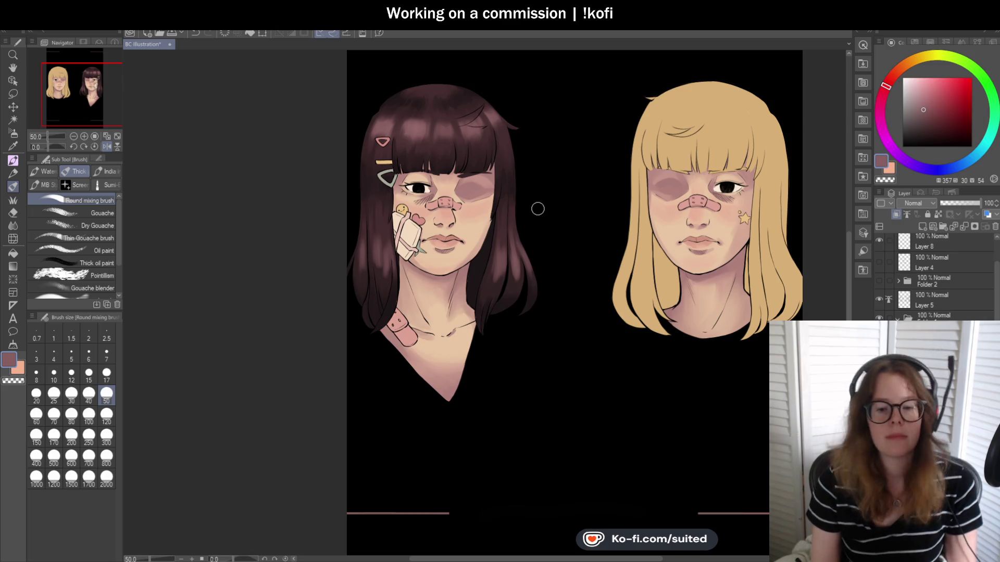
scroll(538, 209, up, 1)
scroll(498, 97, up, 1)
Add lighter flyaway strands at the crown and unflip the canvas
mouse_move(498, 97)
mouse_down()
mouse_move(495, 117)
mouse_move(525, 139)
mouse_up()
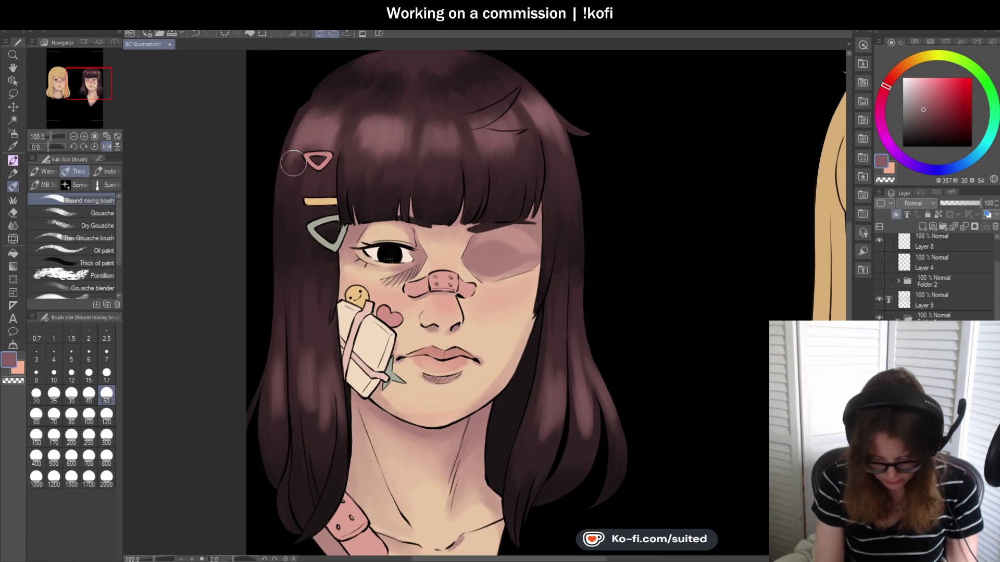
scroll(294, 150, down, 1)
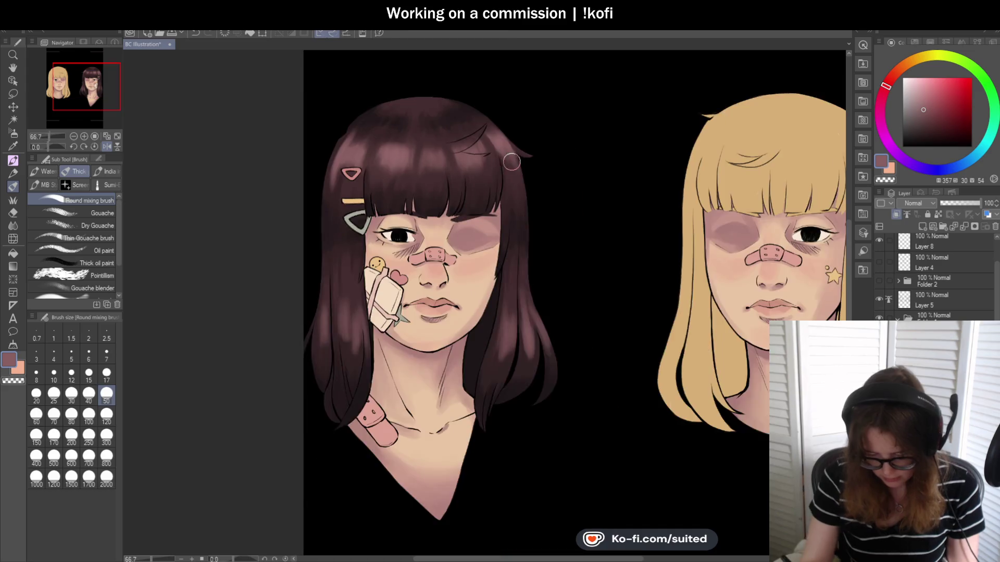
scroll(390, 89, up, 1)
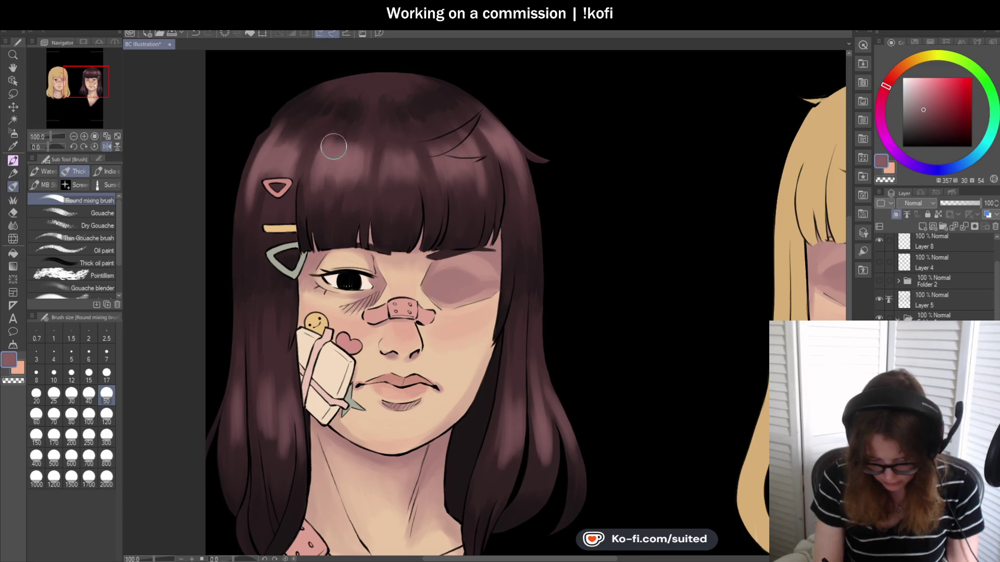
scroll(415, 214, down, 1)
scroll(426, 142, up, 1)
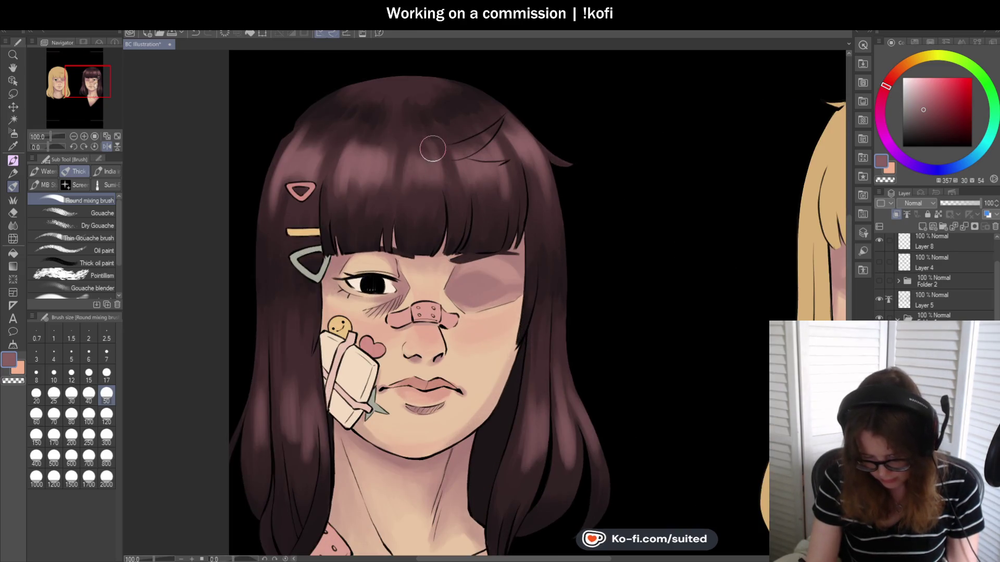
scroll(420, 164, down, 2)
click(107, 147)
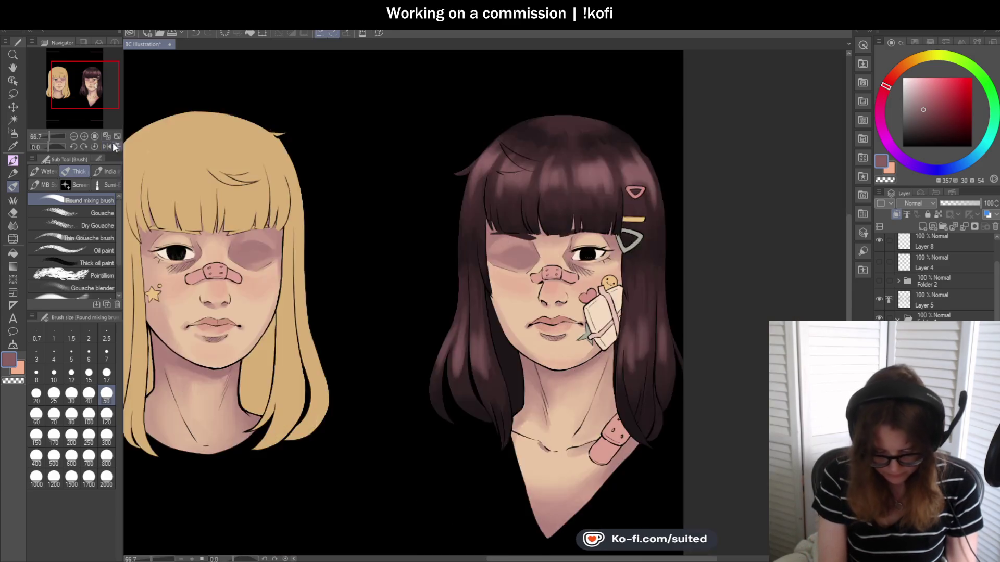
Hide and re-show Layer 5's lineart to check the hair colours, zooming in on the head
scroll(551, 207, down, 1)
scroll(479, 219, up, 1)
scroll(489, 234, down, 1)
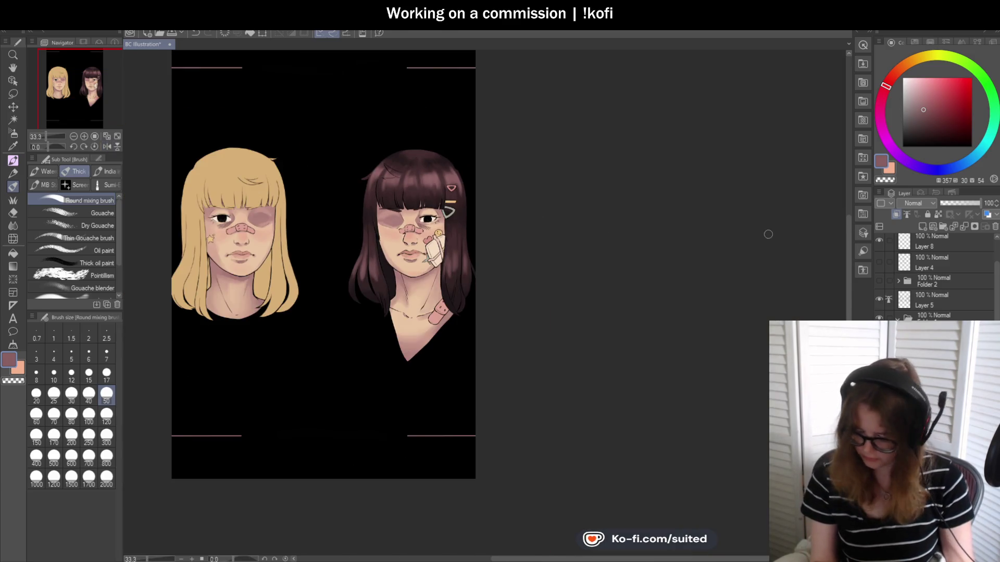
click(879, 299)
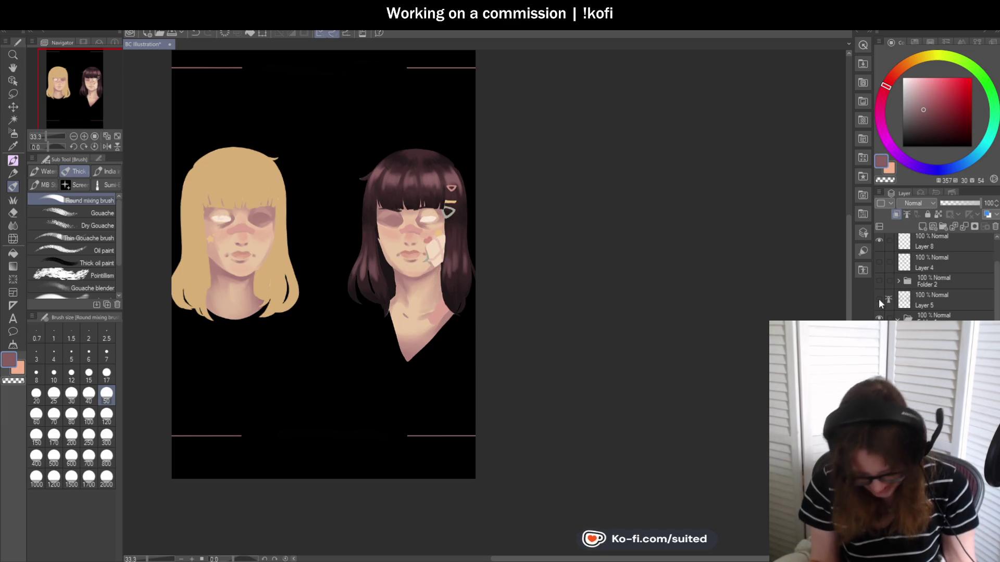
click(879, 300)
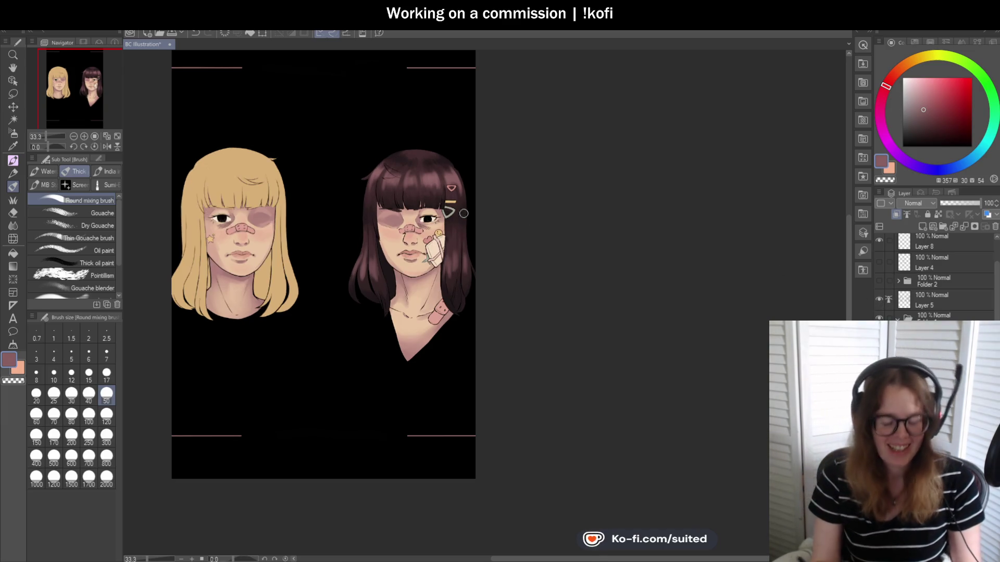
scroll(475, 274, up, 1)
scroll(456, 289, up, 1)
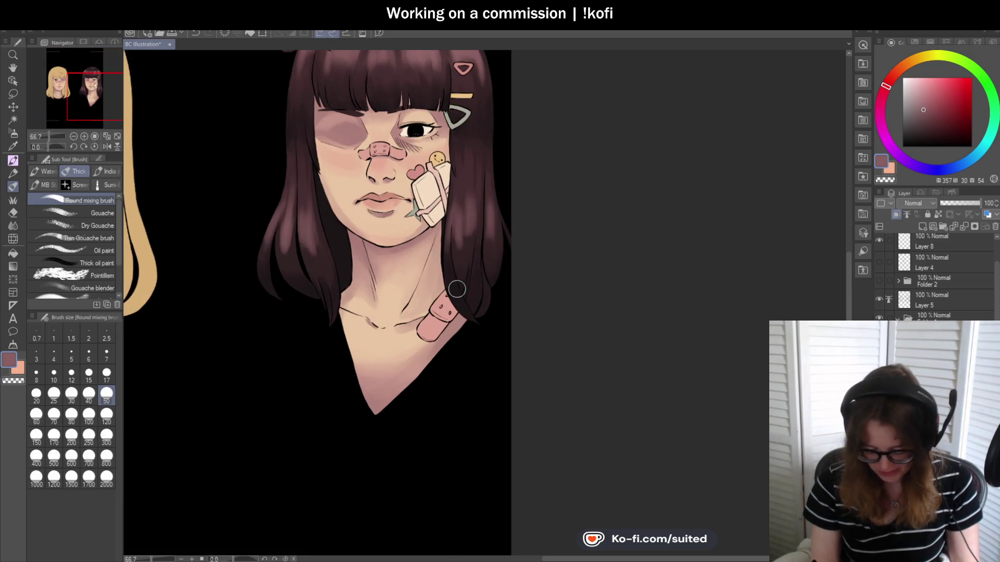
scroll(451, 330, down, 1)
scroll(486, 188, up, 1)
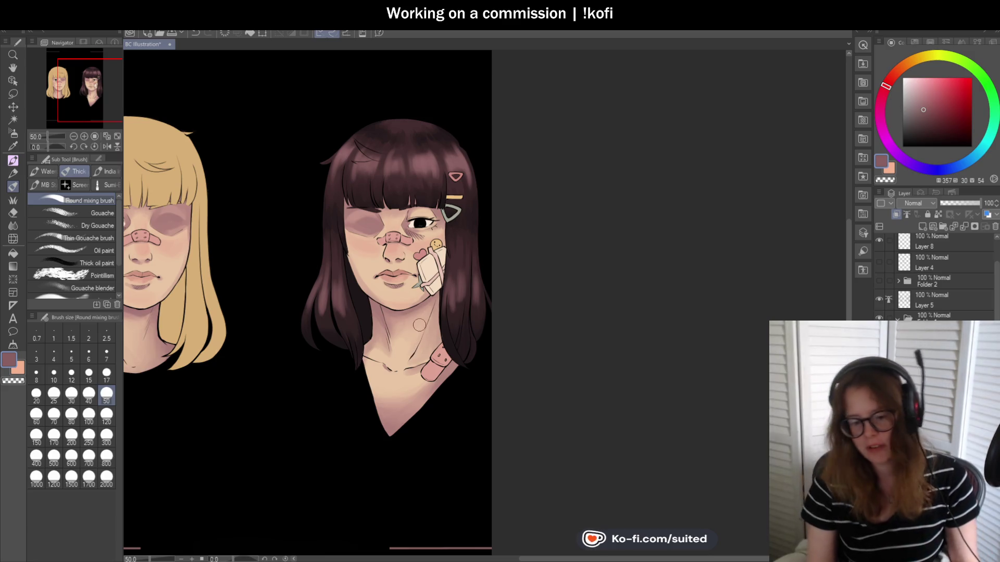
scroll(429, 206, up, 3)
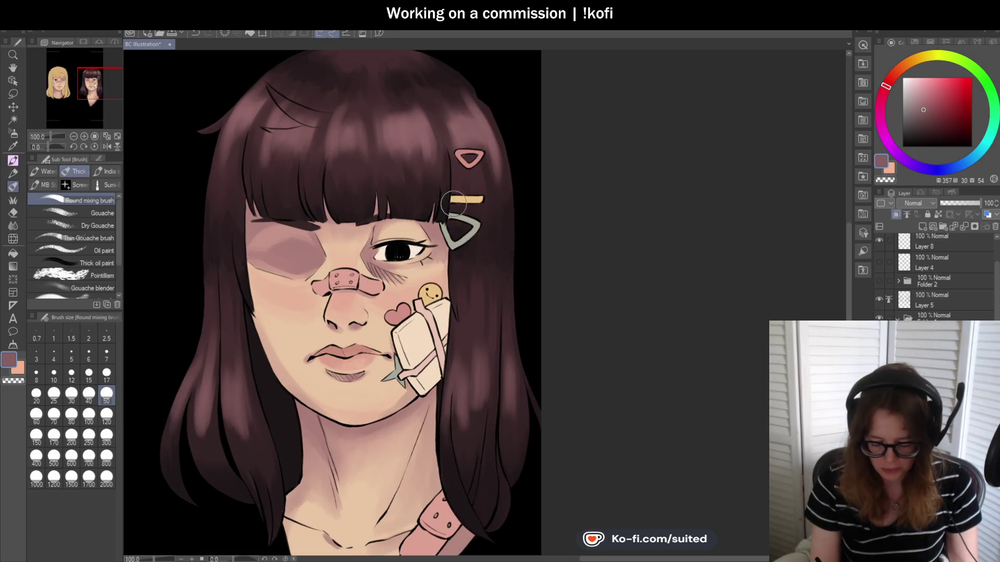
scroll(453, 203, down, 3)
scroll(339, 132, up, 3)
scroll(365, 143, up, 2)
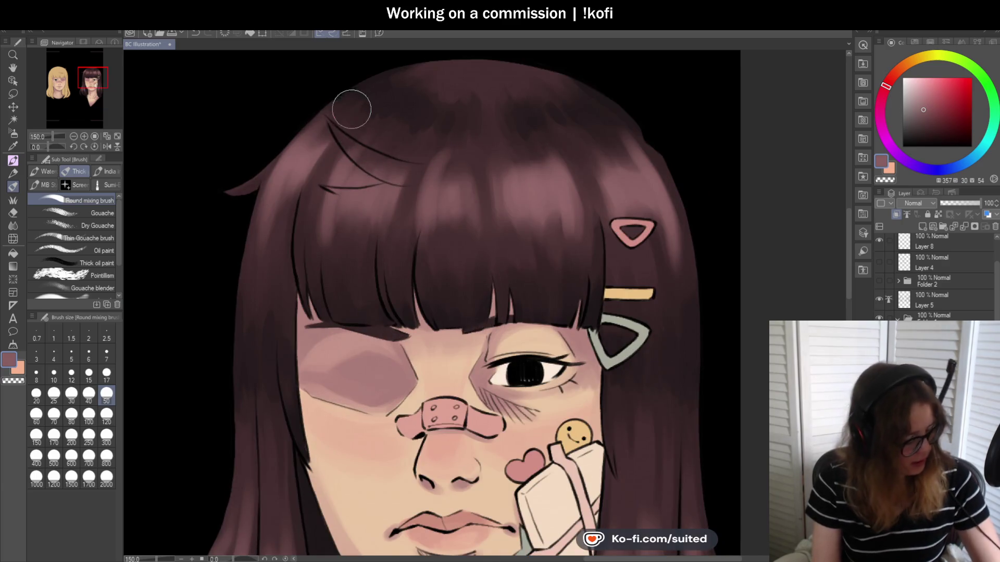
With the pen, dot short pale pink shine marks across the crown of the hair
key(p)
key(p)
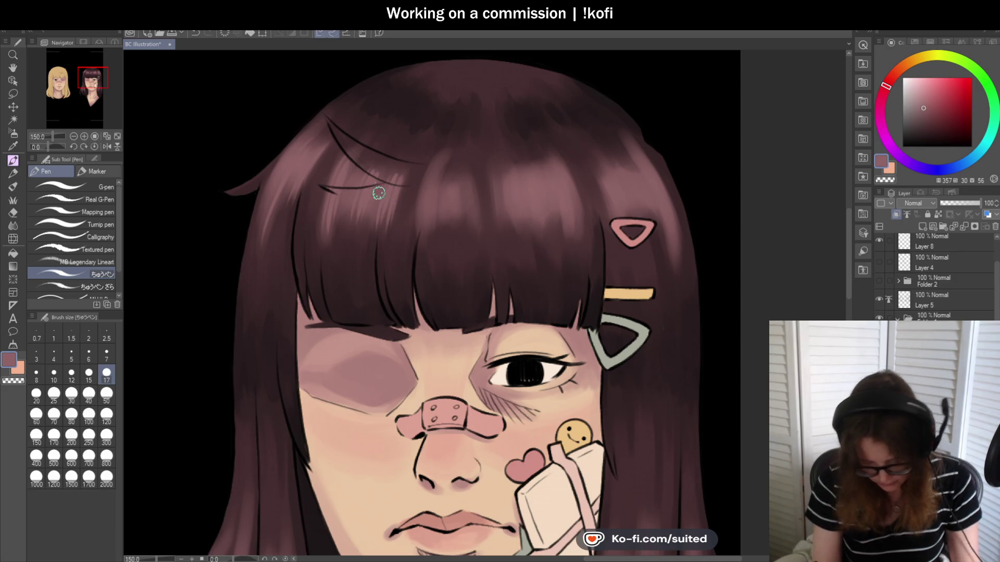
scroll(397, 193, down, 3)
scroll(469, 157, up, 2)
scroll(480, 137, up, 1)
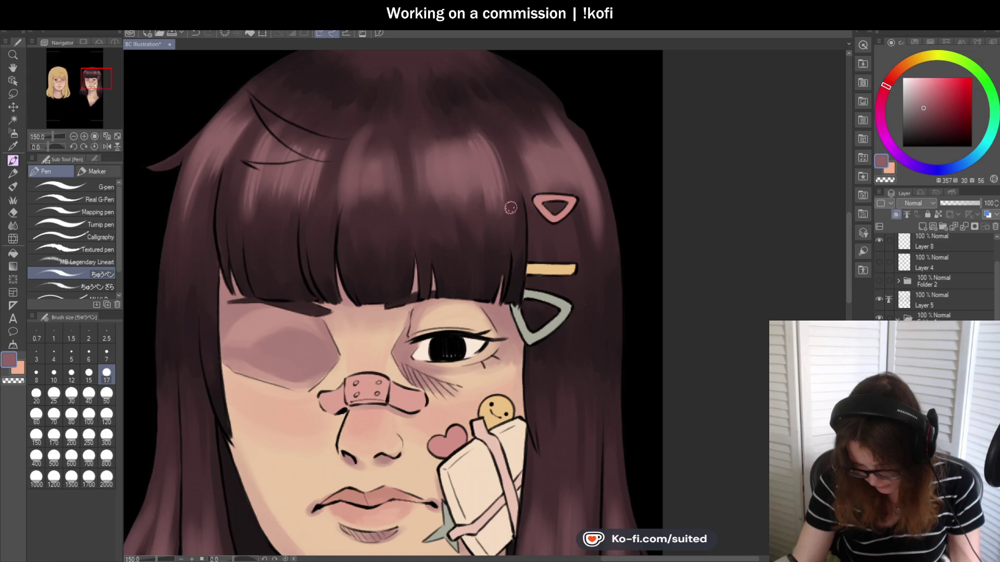
scroll(527, 254, down, 1)
scroll(527, 253, up, 1)
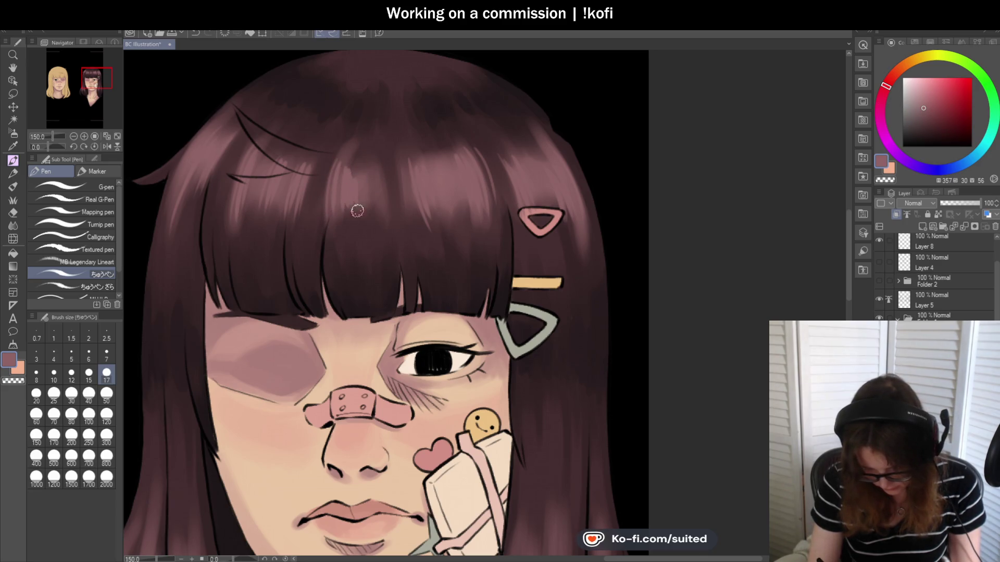
scroll(373, 160, down, 5)
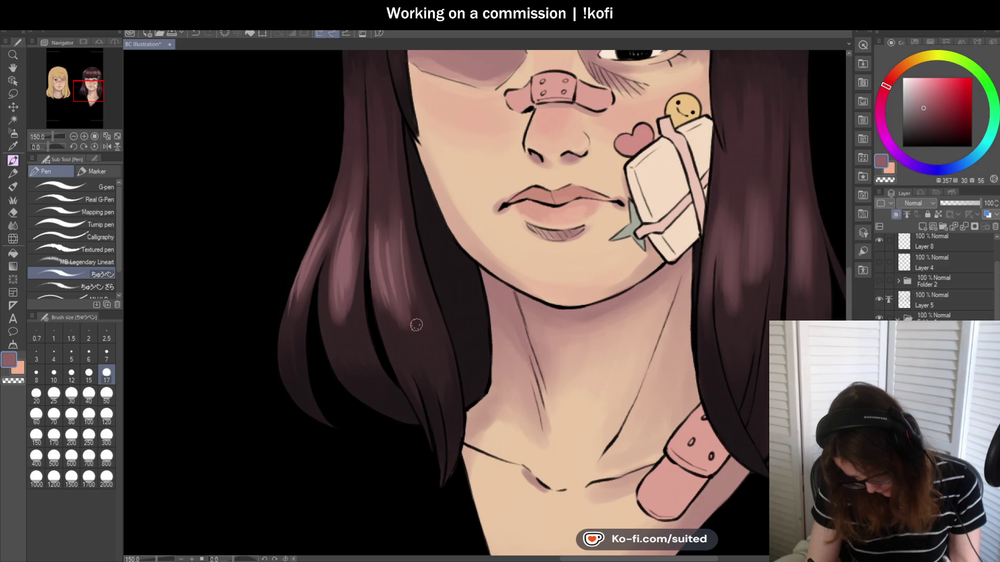
scroll(397, 216, down, 3)
scroll(364, 312, up, 3)
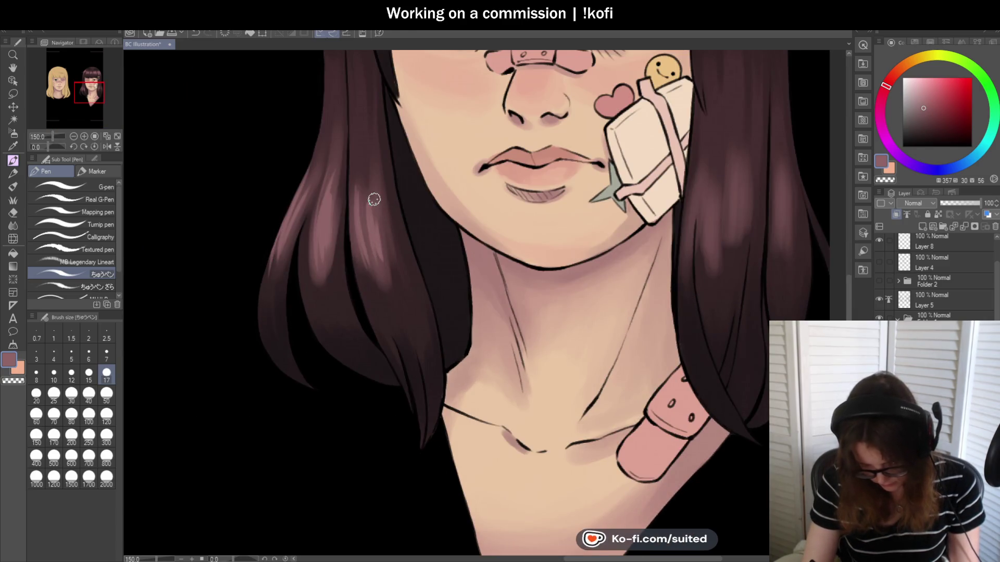
scroll(380, 205, down, 2)
scroll(380, 205, down, 2)
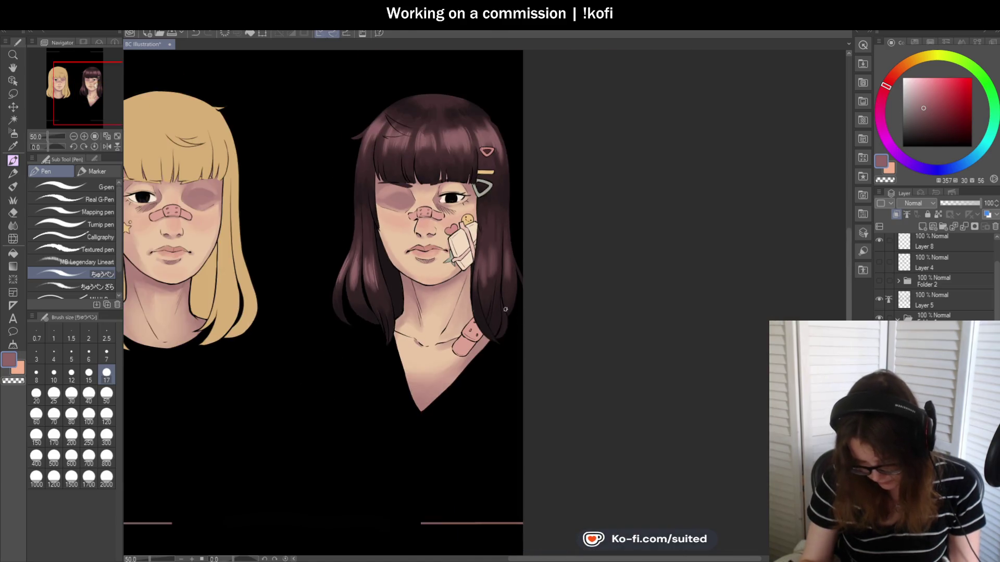
scroll(482, 225, up, 3)
scroll(482, 225, up, 1)
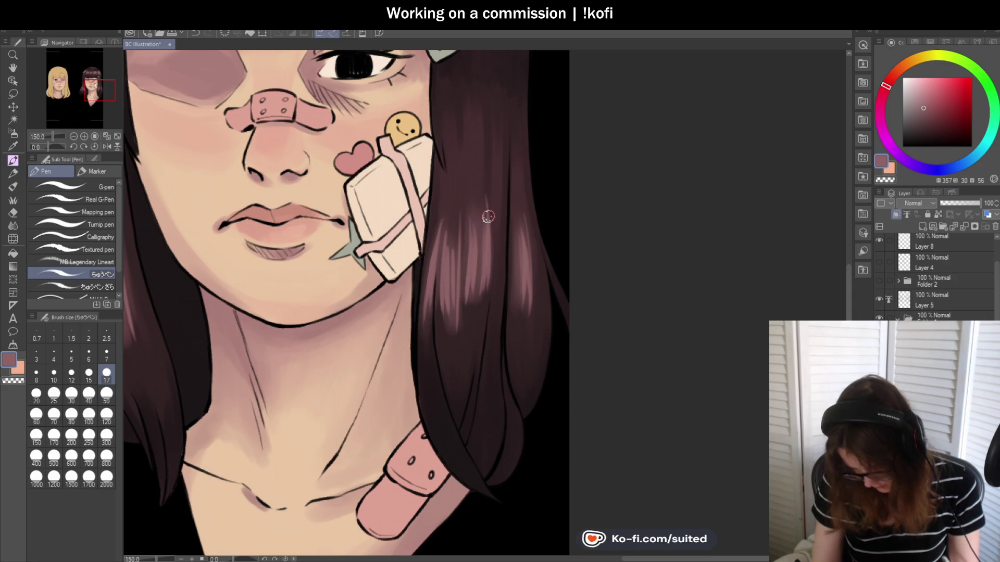
scroll(487, 218, down, 2)
scroll(499, 203, down, 2)
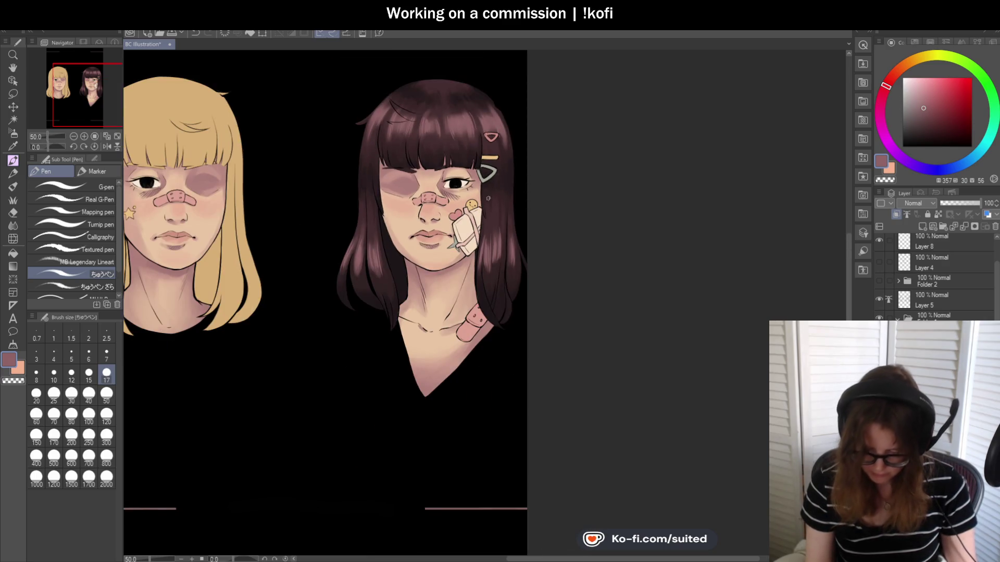
scroll(519, 186, down, 1)
scroll(418, 147, up, 2)
scroll(372, 138, up, 2)
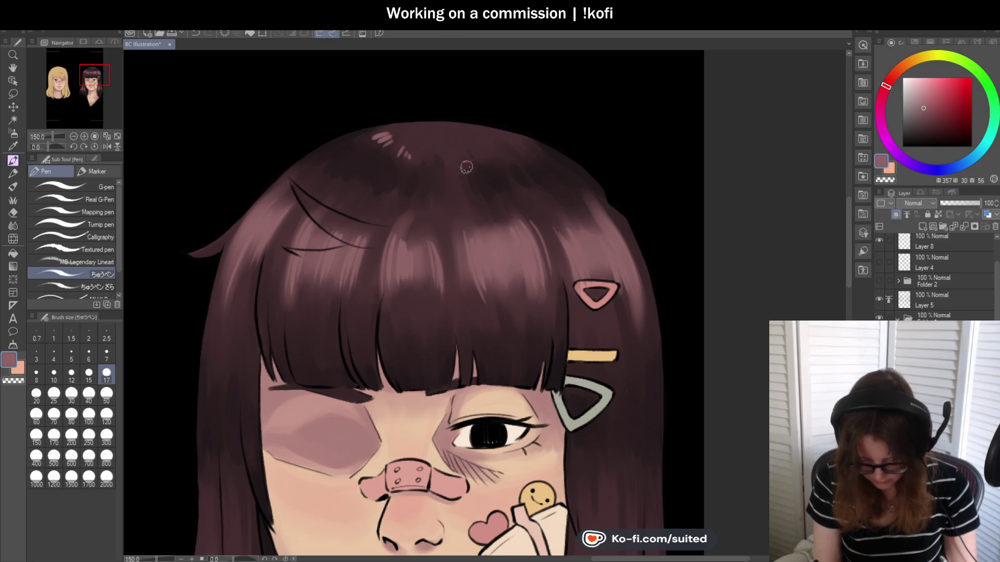
scroll(447, 164, down, 2)
scroll(480, 148, up, 3)
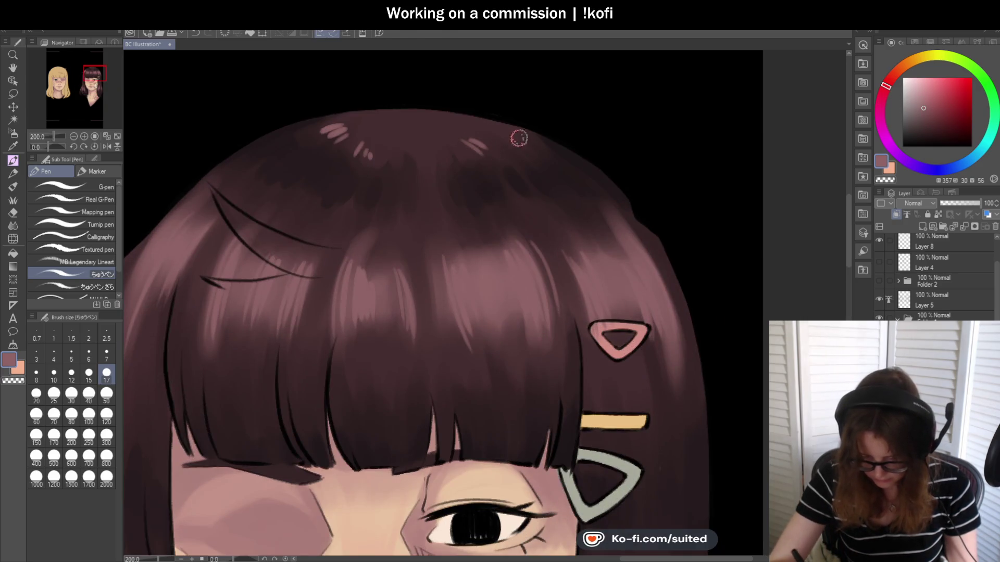
scroll(499, 139, down, 1)
scroll(520, 166, down, 2)
scroll(609, 288, down, 1)
Mirror the canvas to check the highlights, flip it back, and take the Round mixing brush at size 120
click(108, 146)
click(108, 145)
scroll(495, 245, down, 1)
scroll(424, 203, up, 2)
scroll(424, 203, up, 1)
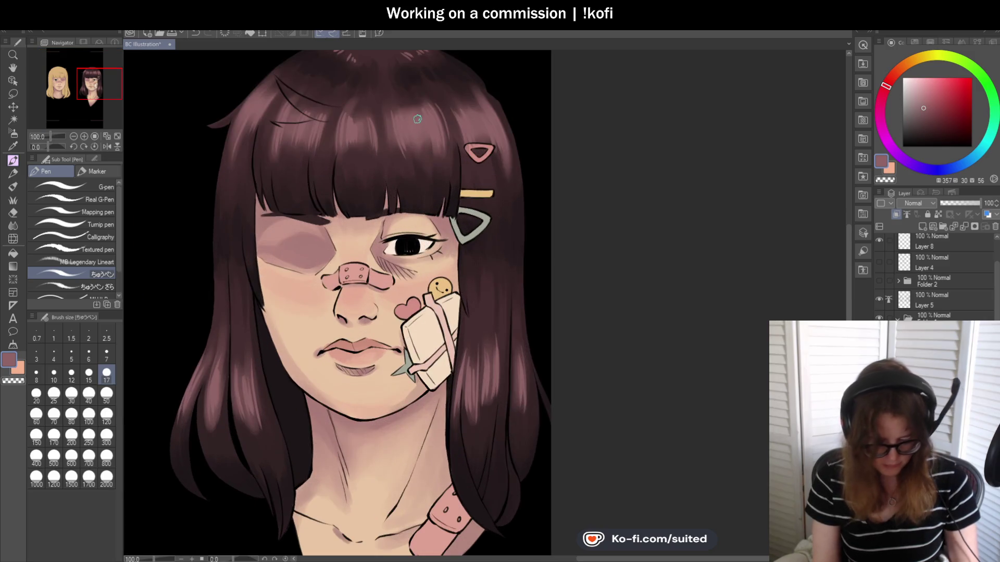
key(b)
click(106, 415)
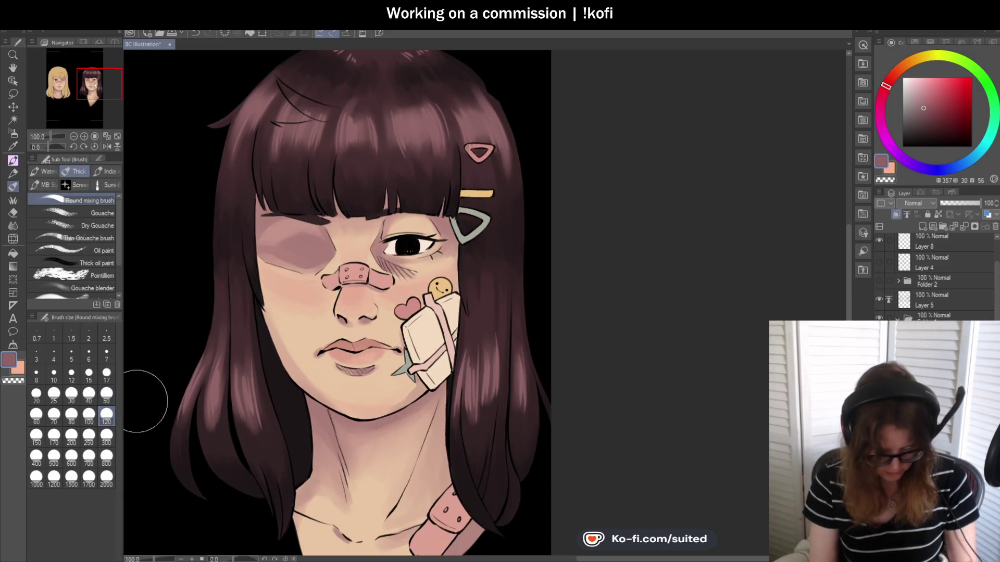
Blend the pink highlights into the left and right hair strands with broad strokes
drag(176, 475, 249, 368)
scroll(266, 297, up, 1)
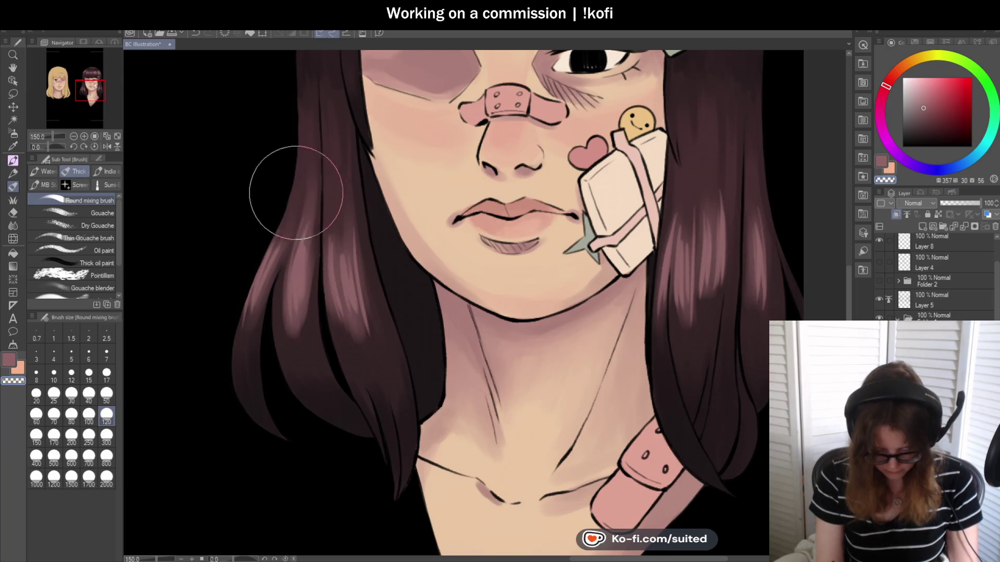
mouse_move(333, 261)
mouse_down()
mouse_move(345, 335)
mouse_move(301, 357)
mouse_up()
scroll(328, 217, down, 1)
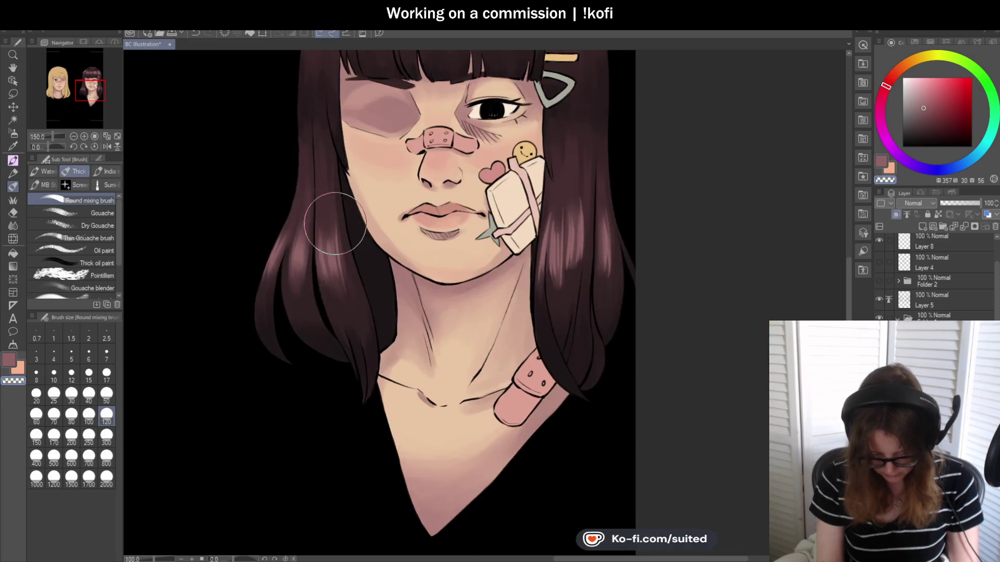
drag(588, 250, 525, 258)
scroll(454, 173, up, 1)
mouse_move(454, 173)
mouse_down()
mouse_move(458, 235)
mouse_move(487, 185)
mouse_move(446, 290)
mouse_move(491, 242)
mouse_move(495, 197)
mouse_move(520, 311)
mouse_up()
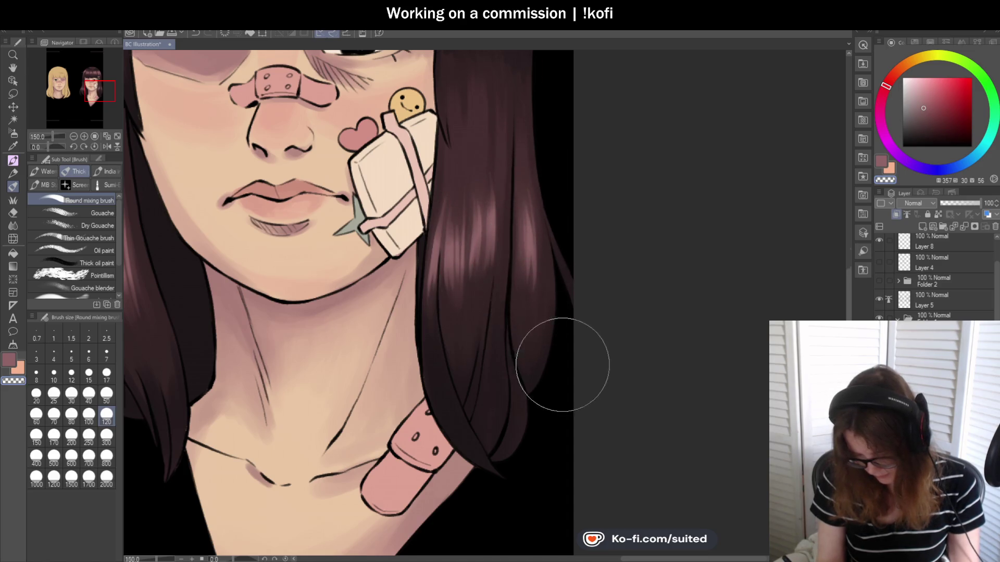
scroll(561, 353, down, 3)
scroll(443, 121, up, 2)
scroll(444, 121, up, 1)
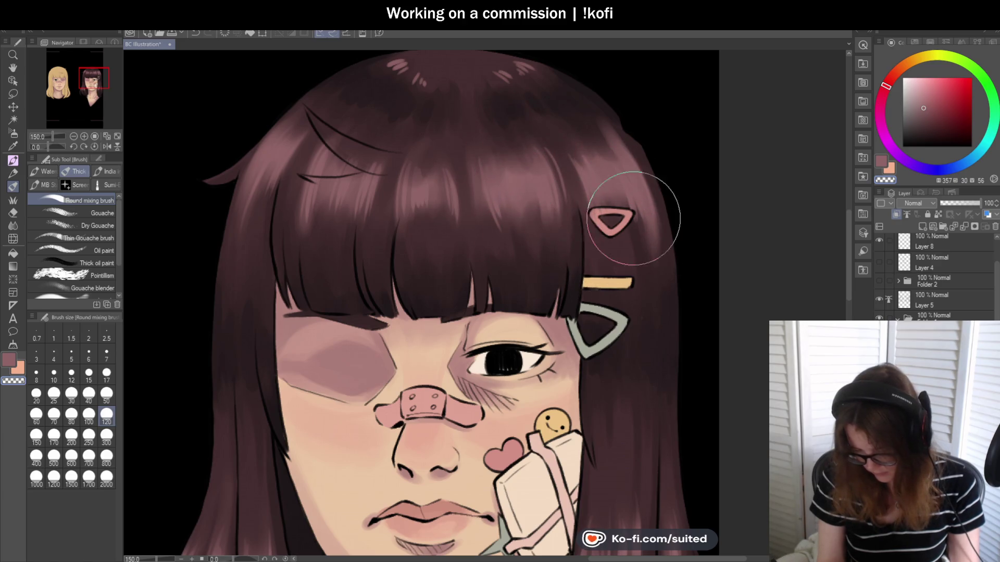
Zoom out to compare both portraits' heads
key(ctrl+minus)
key(ctrl+minus)
key(ctrl+minus)
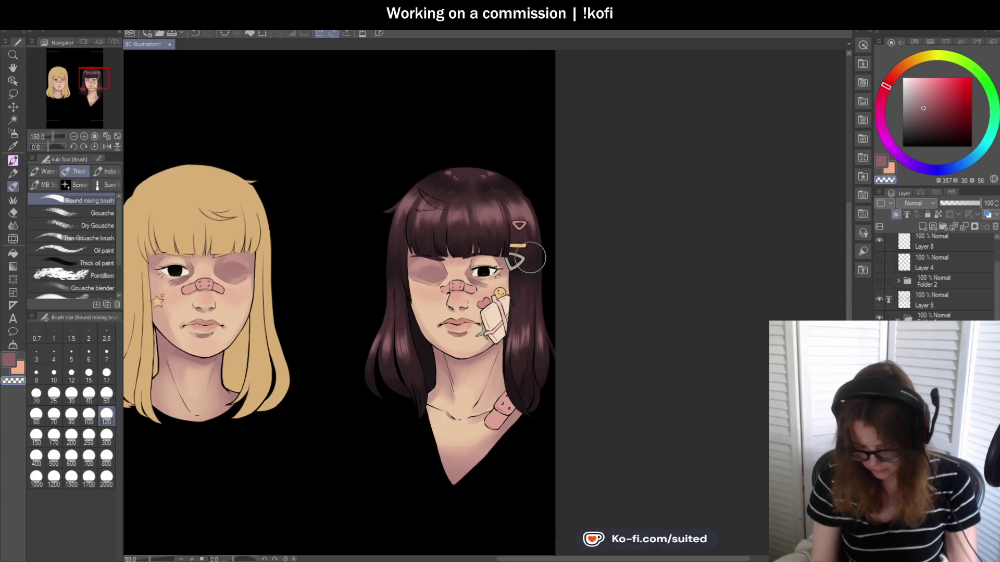
key(ctrl+minus)
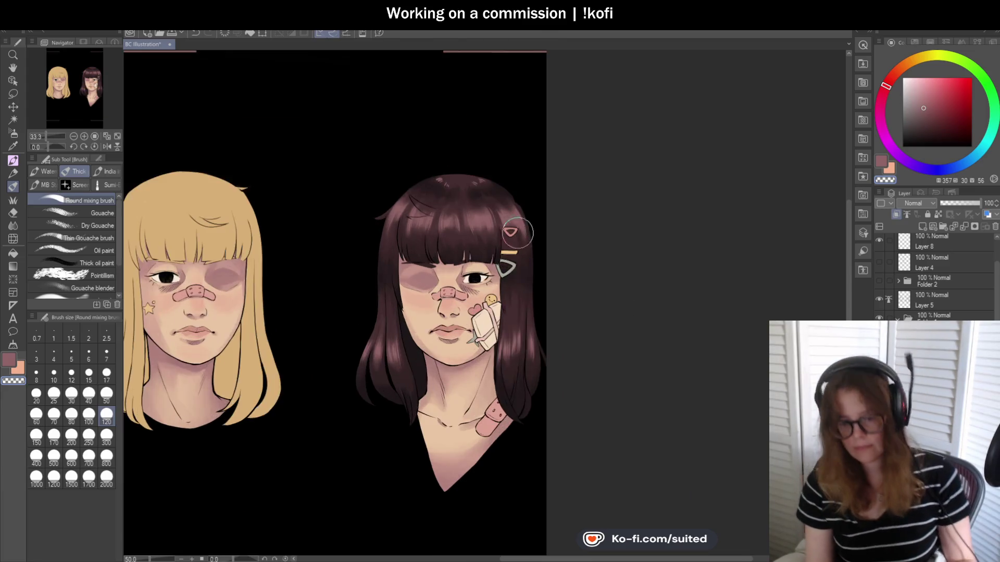
scroll(521, 245, up, 1)
scroll(516, 237, up, 1)
scroll(453, 192, up, 2)
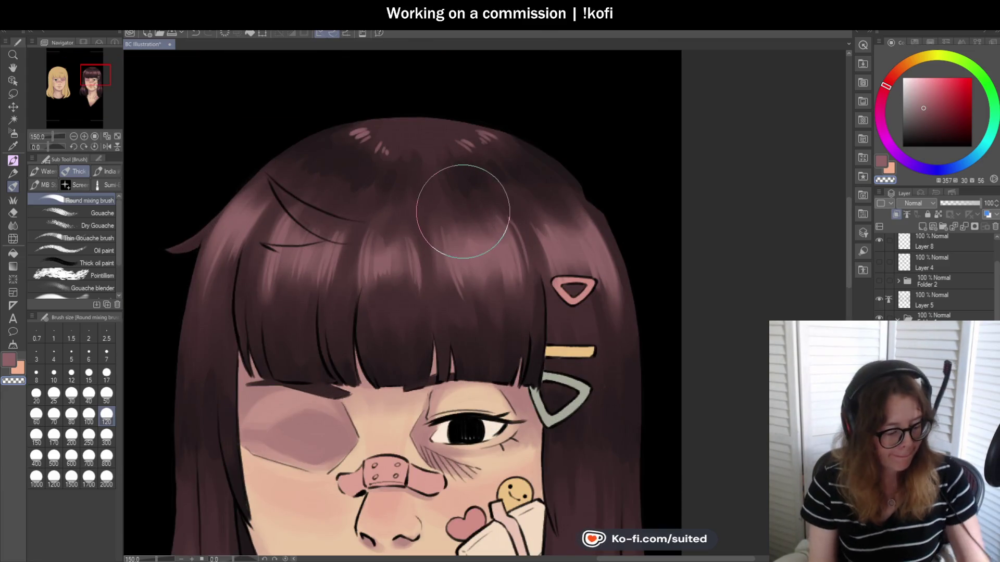
Switch back to the pen and test upside-down and horizontal canvas flips
key(p)
click(117, 146)
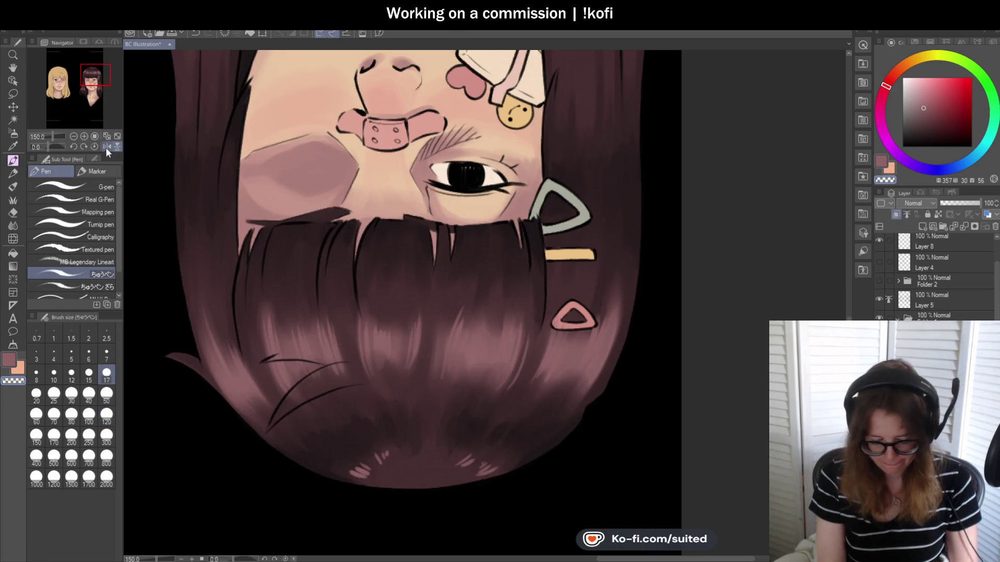
click(117, 146)
click(107, 146)
Rotate the view and draw a thin dark ink strand across the left bangs
scroll(556, 136, up, 1)
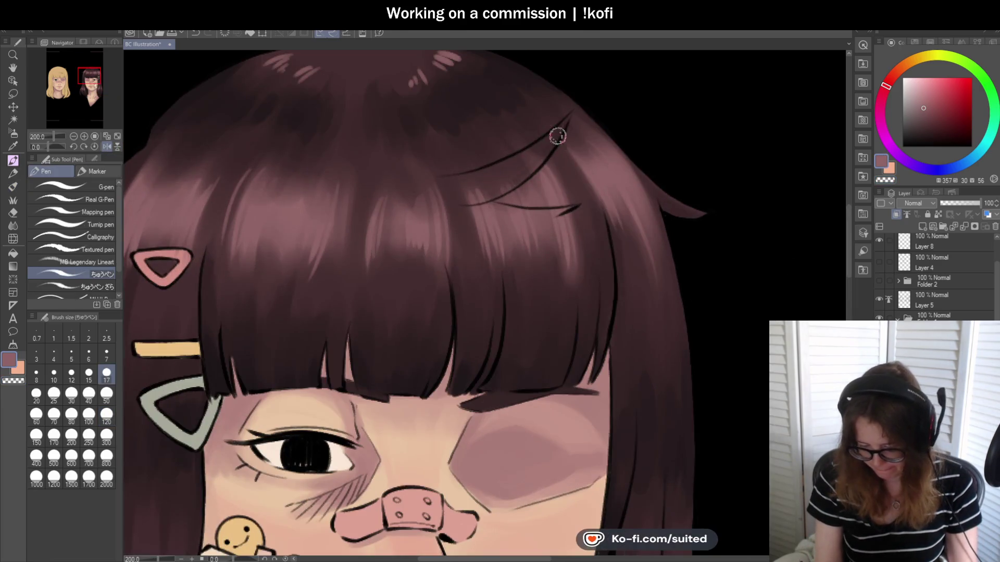
key(c)
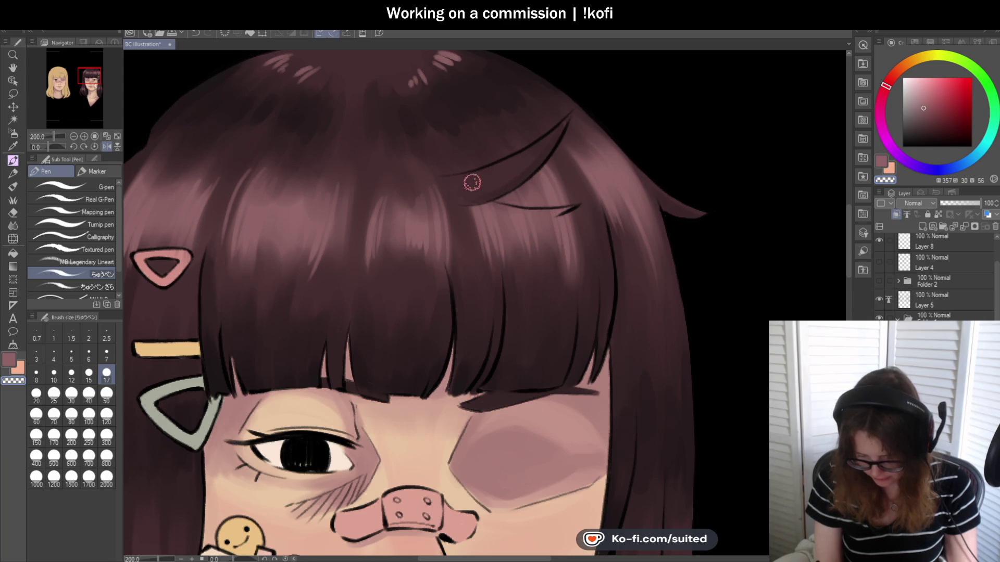
scroll(570, 115, down, 2)
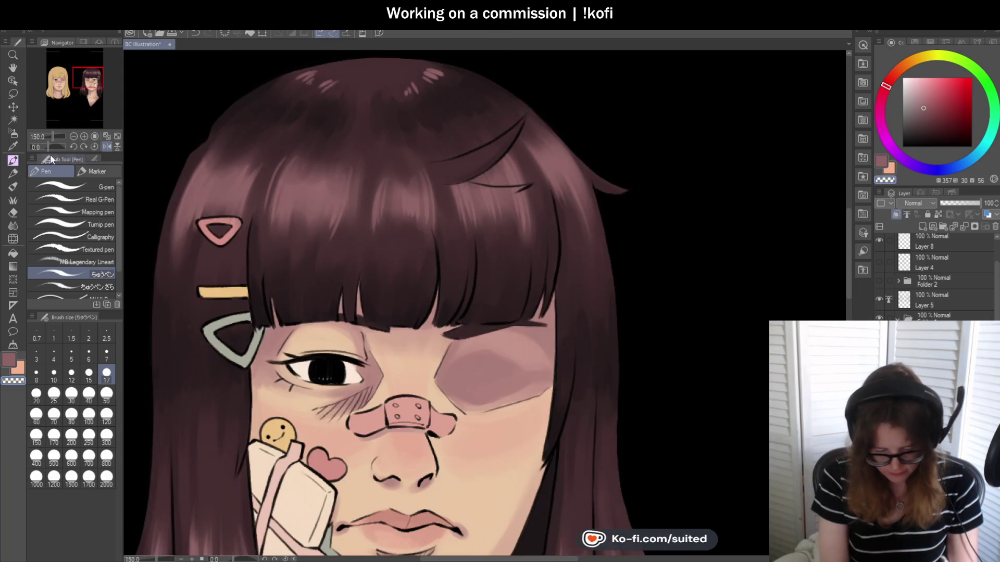
drag(49, 147, 55, 147)
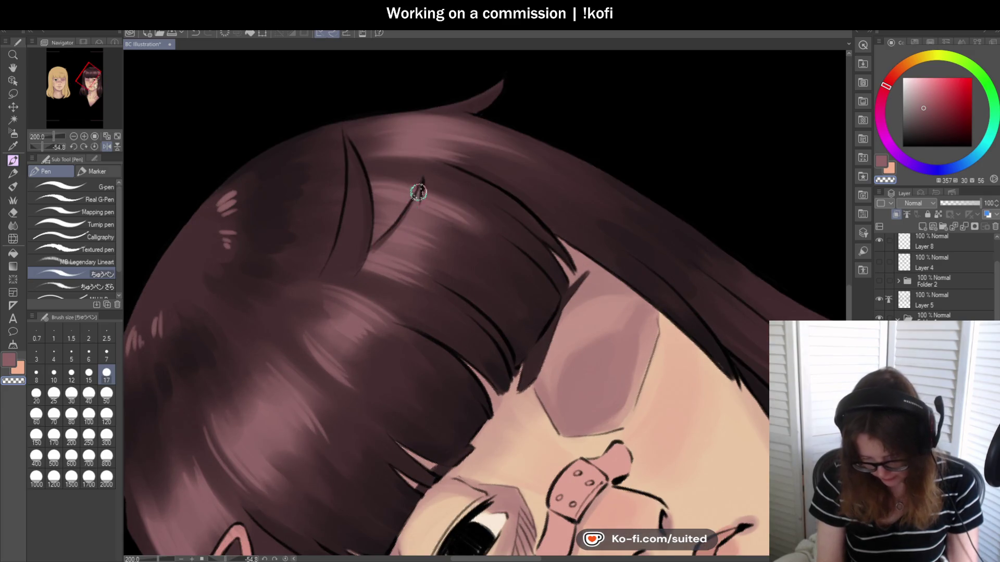
drag(410, 206, 385, 241)
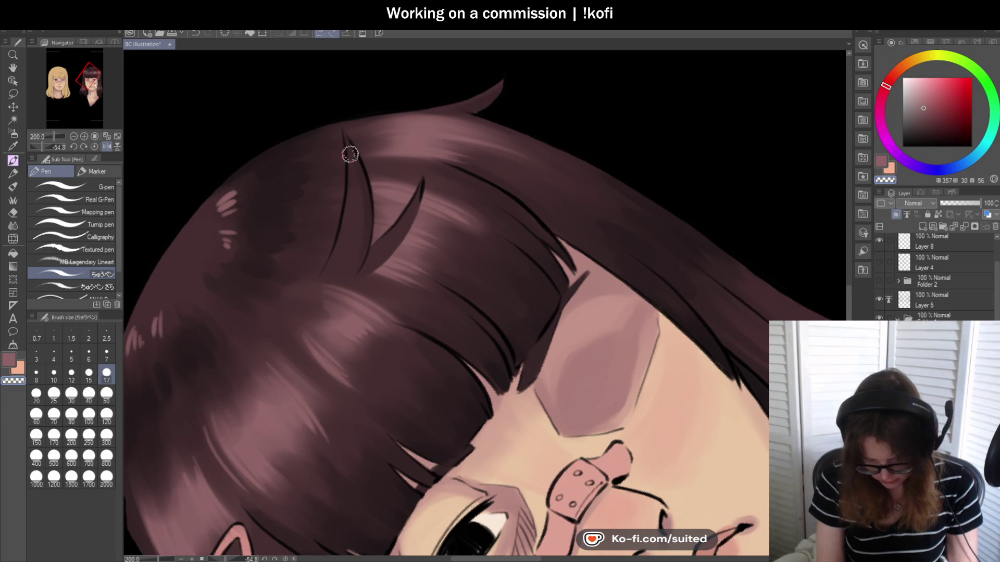
Reset the view rotation and eyedrop the dark tone at the hair's top edge
click(94, 146)
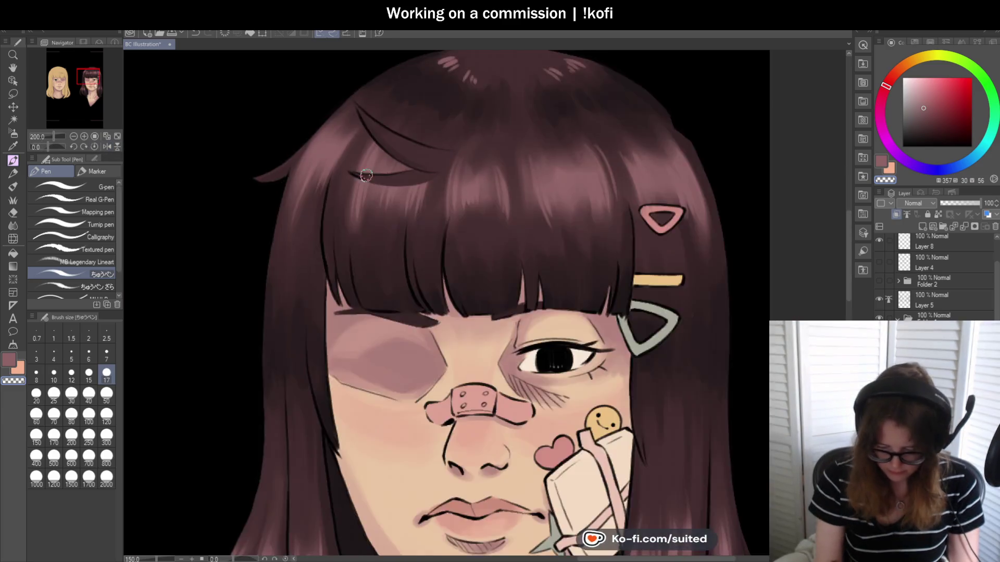
scroll(553, 289, up, 1)
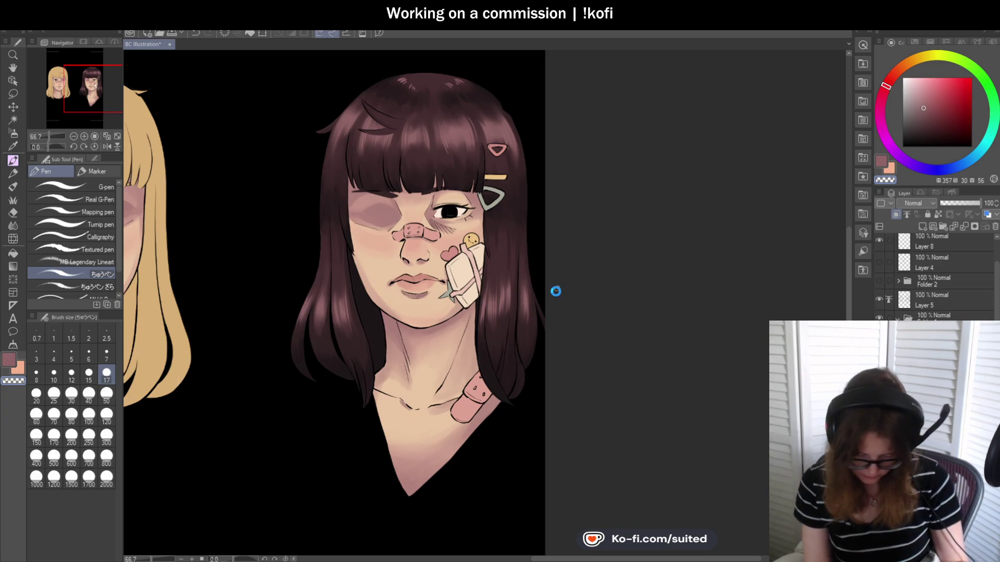
scroll(556, 254, up, 1)
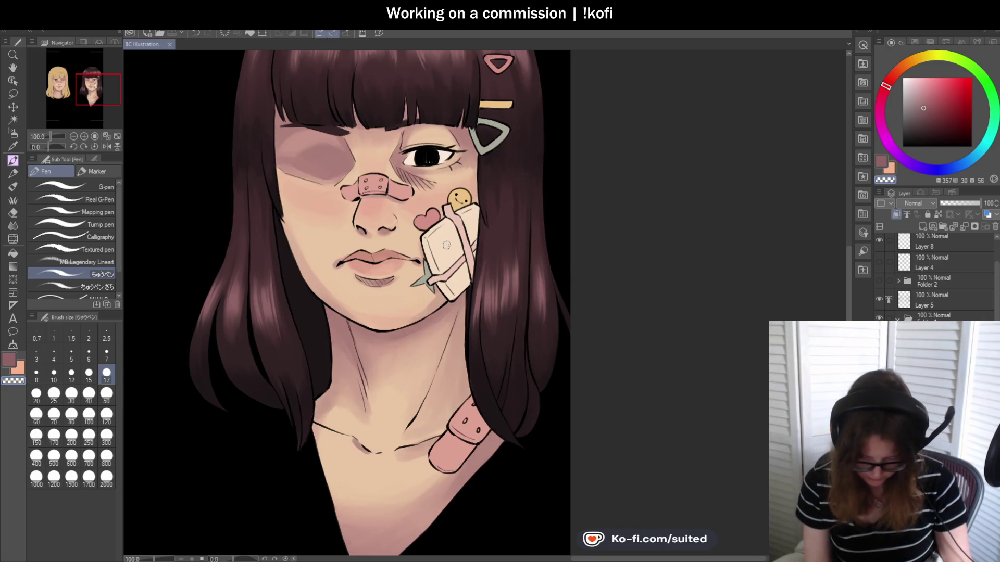
scroll(488, 396, down, 1)
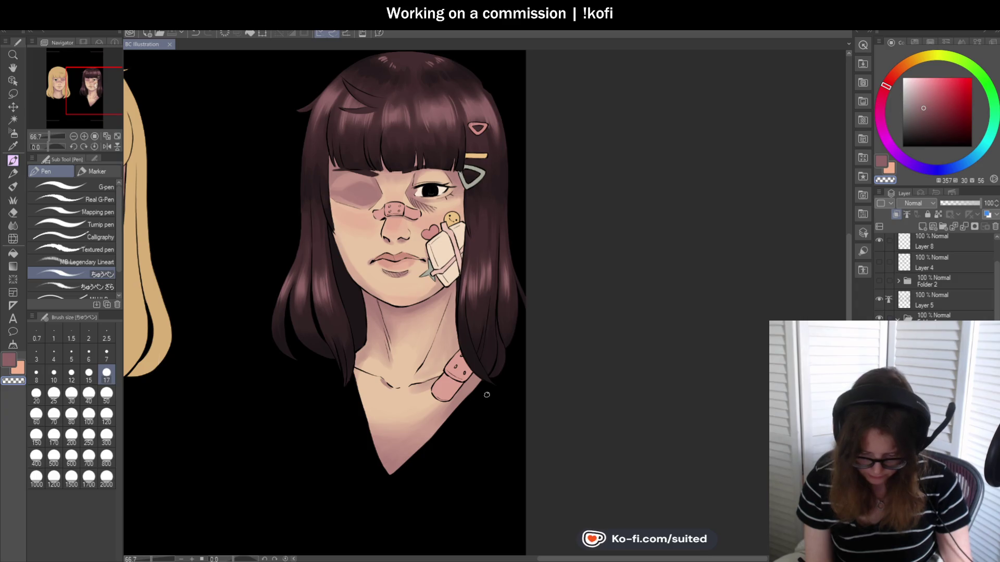
scroll(487, 395, down, 1)
scroll(417, 208, up, 1)
scroll(406, 166, up, 1)
scroll(403, 150, up, 1)
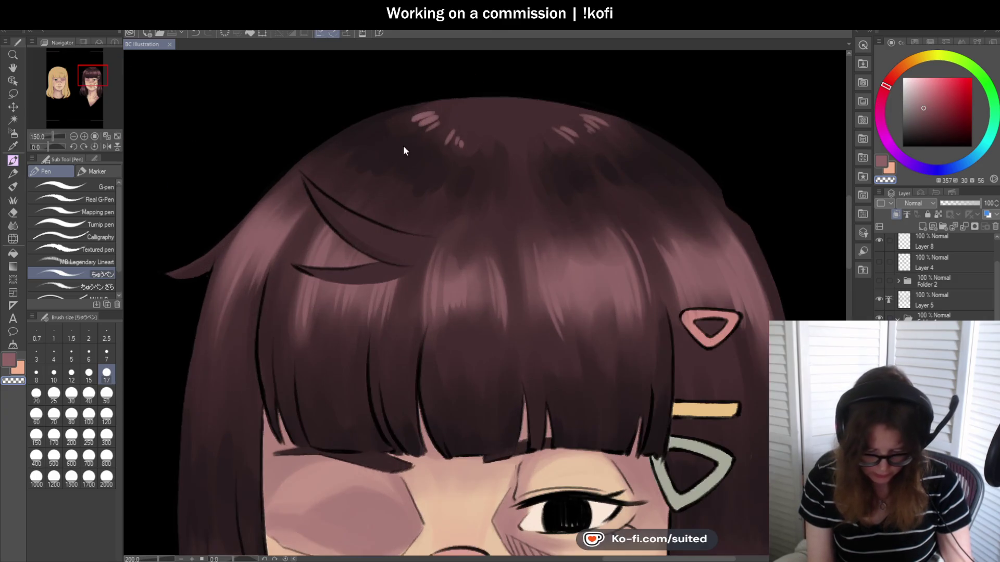
key(i)
click(412, 100)
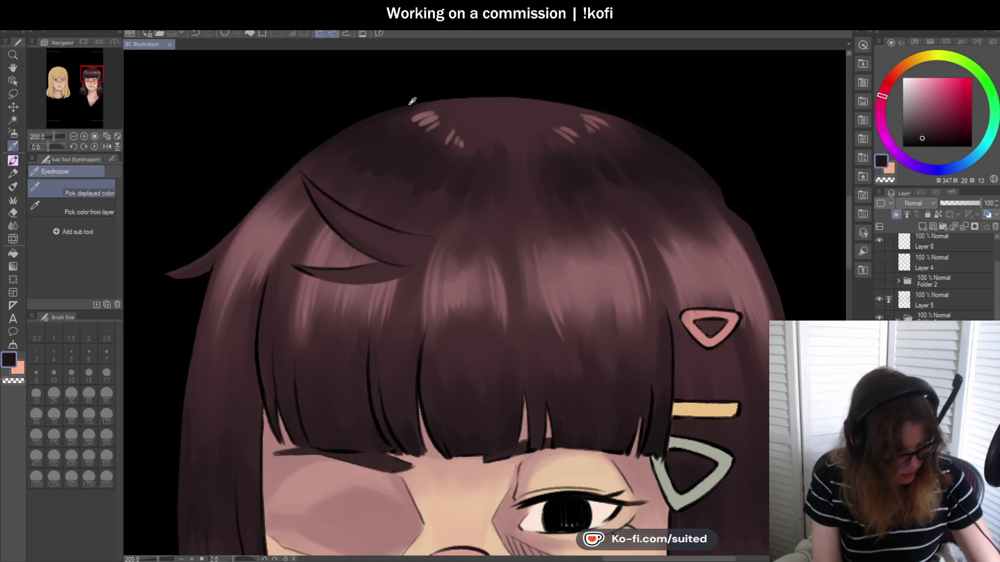
Return to the Pen and streak the sampled dark tone across the crown of the brunette's hair
key(p)
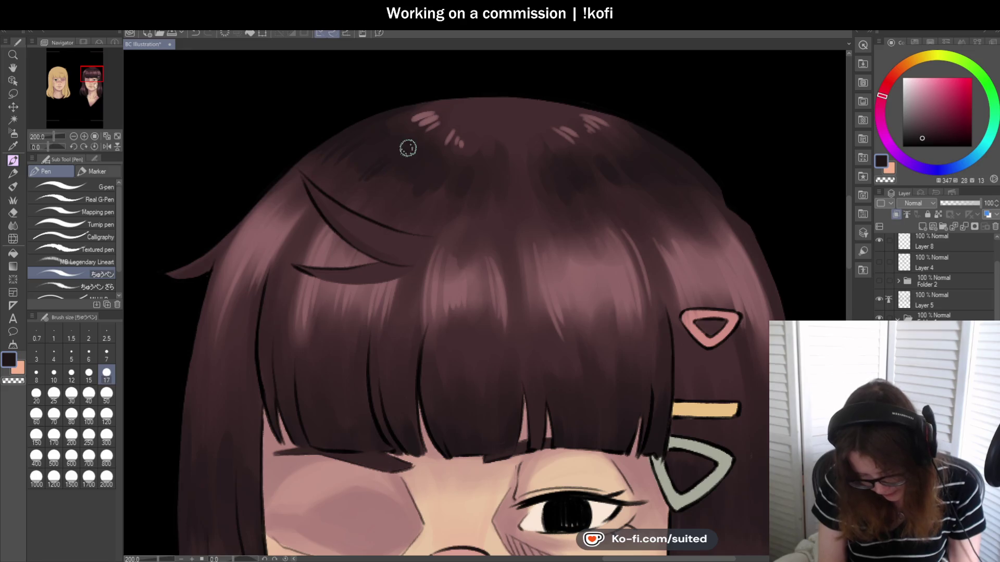
scroll(395, 181, down, 1)
scroll(416, 190, up, 1)
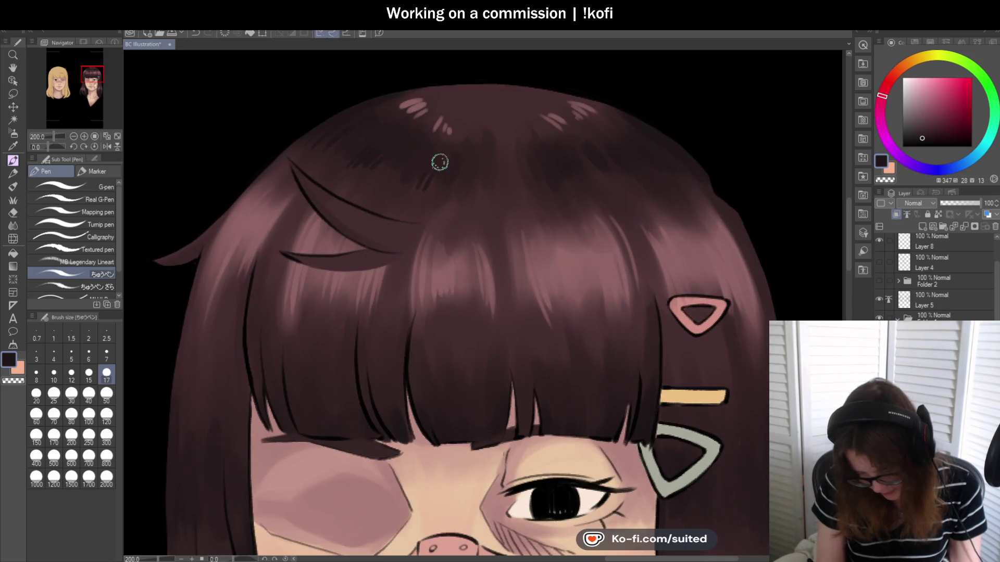
scroll(445, 182, down, 2)
scroll(469, 166, up, 1)
scroll(489, 156, up, 1)
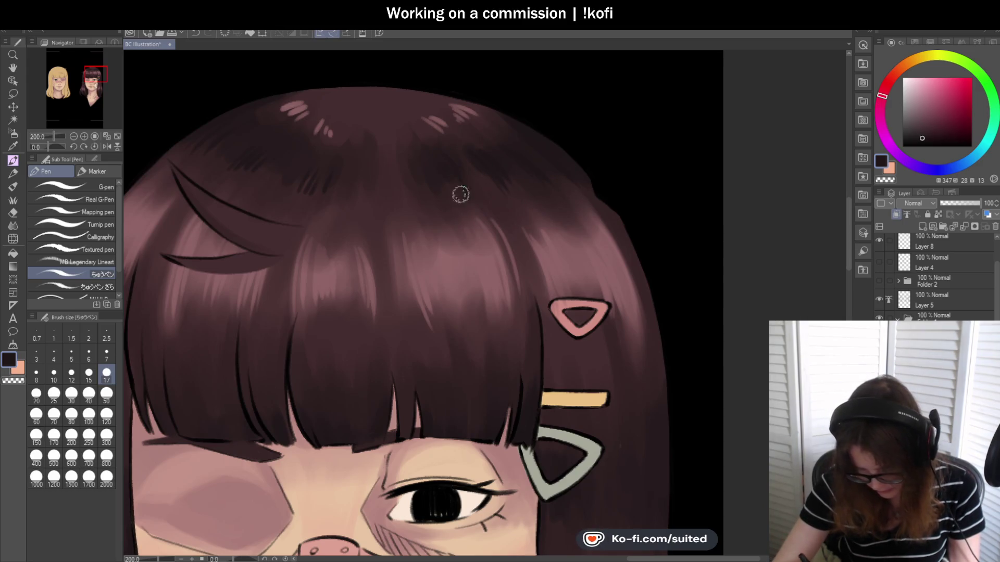
scroll(438, 196, down, 2)
scroll(521, 234, down, 2)
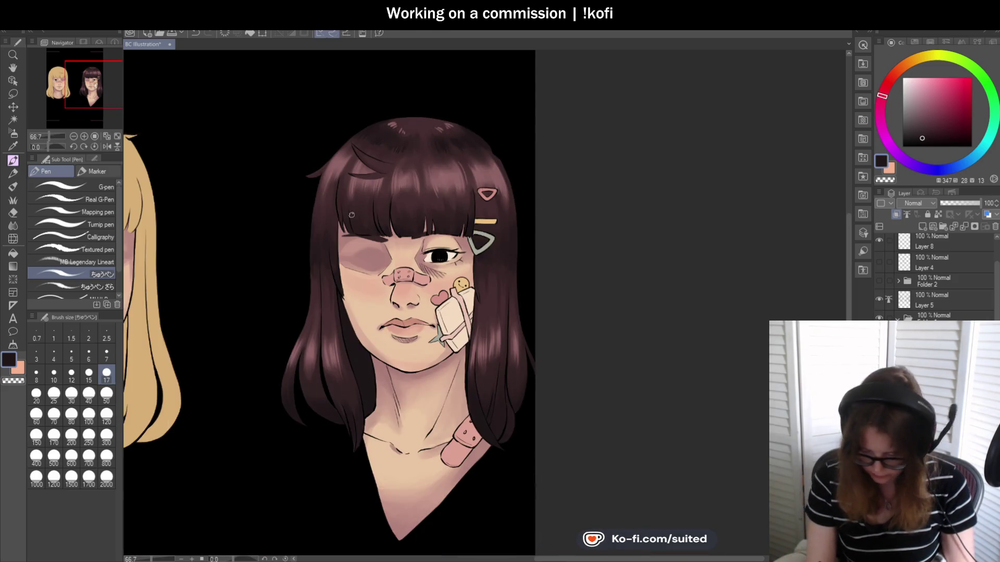
scroll(505, 245, up, 3)
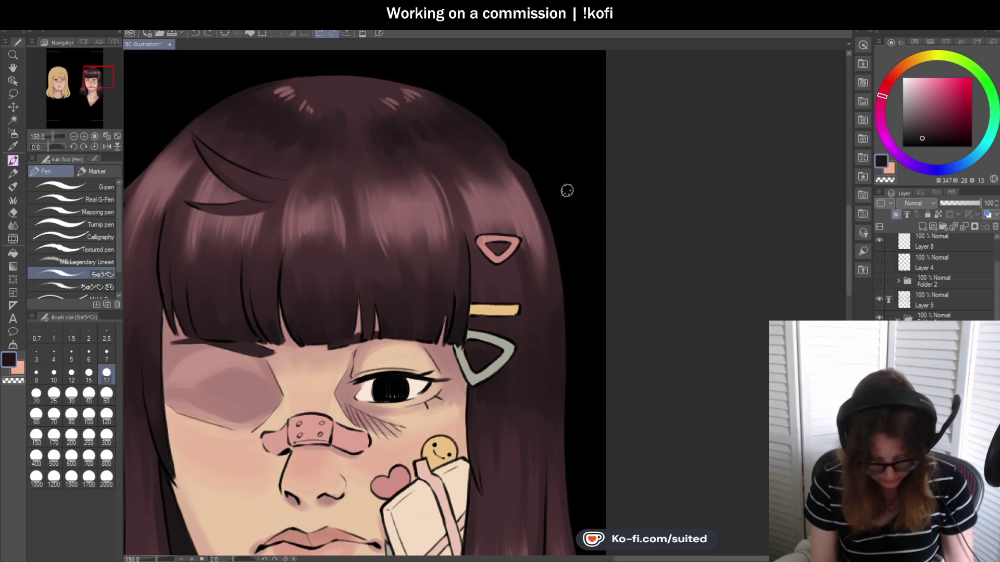
scroll(224, 100, up, 1)
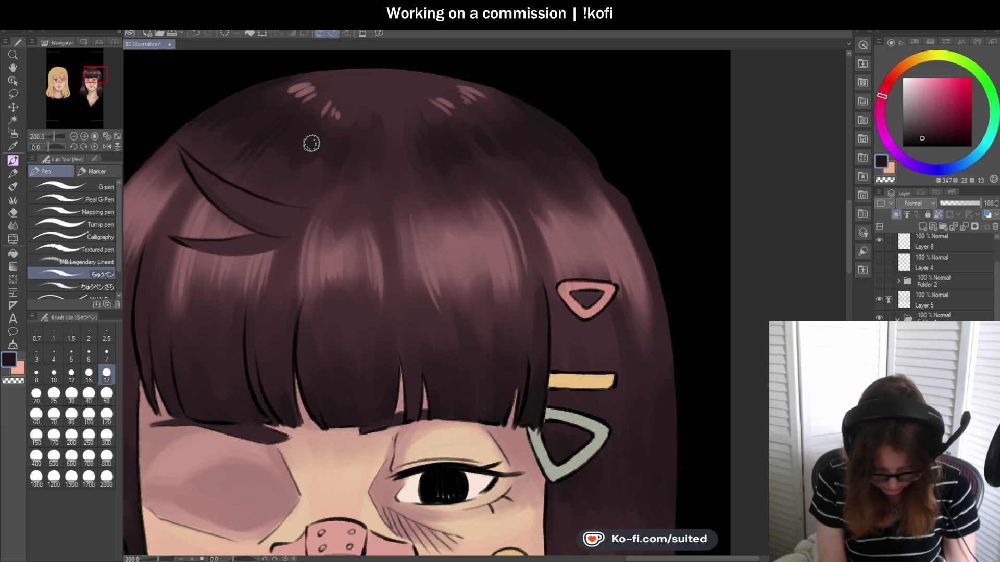
scroll(554, 221, down, 2)
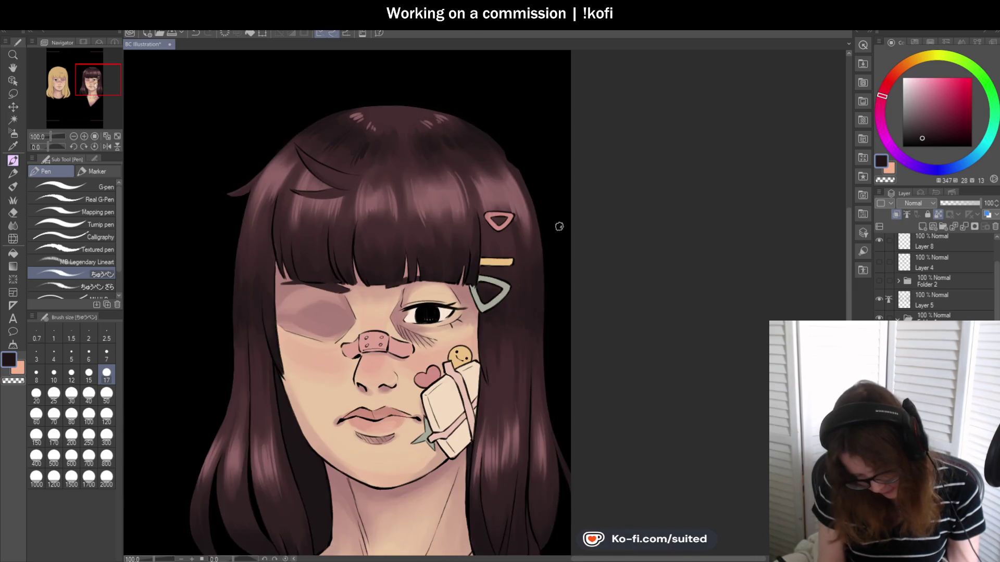
scroll(469, 140, up, 1)
scroll(469, 140, up, 1)
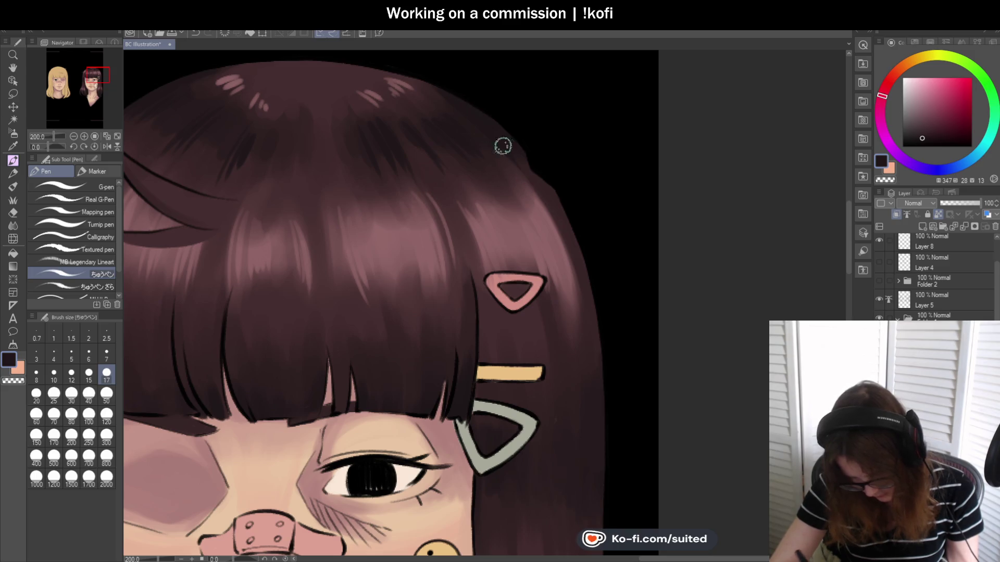
scroll(534, 171, down, 3)
scroll(534, 171, down, 1)
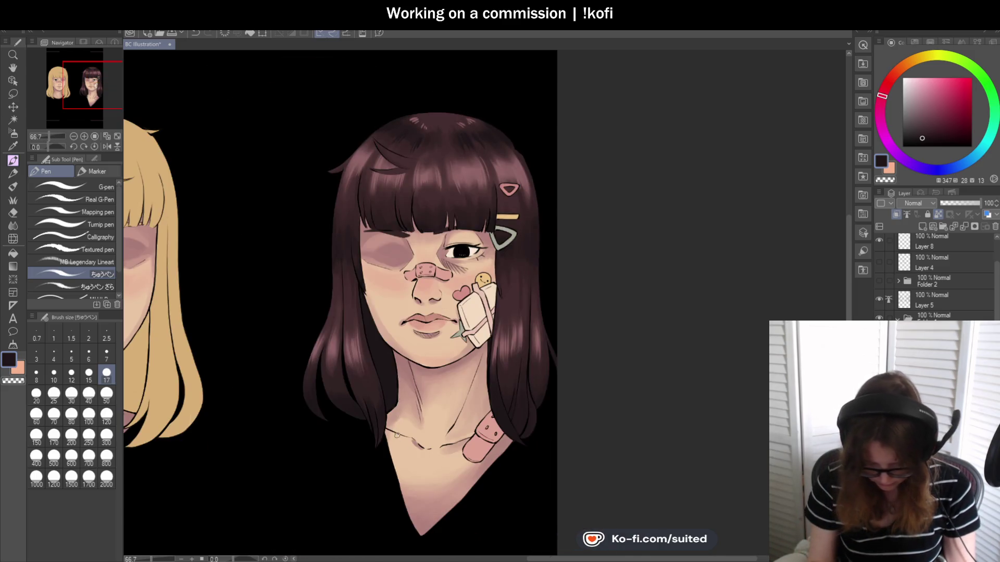
scroll(371, 414, up, 4)
scroll(230, 317, up, 2)
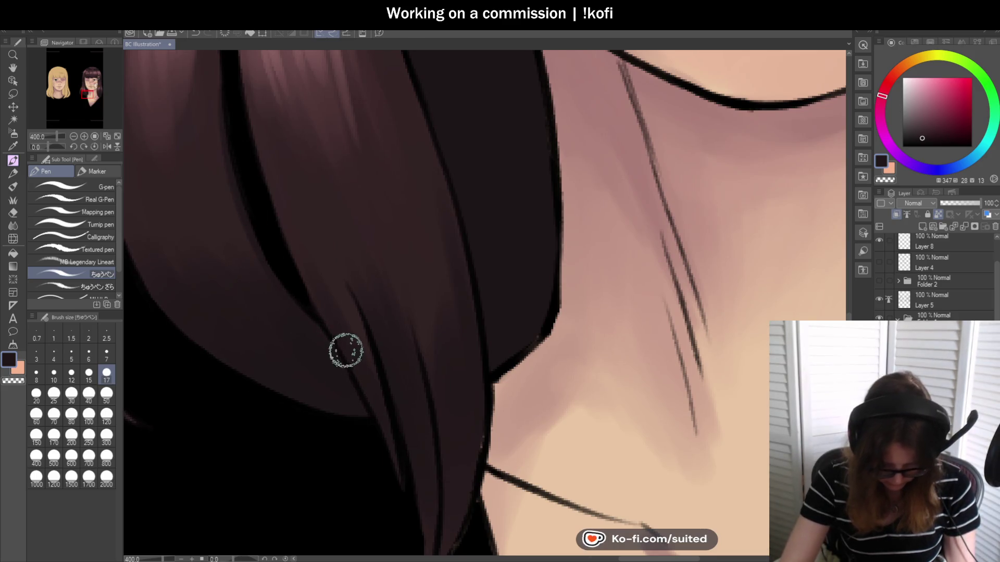
Paint a dark stroke down the inner hair edge beside the brunette's neck, then zoom out to review
scroll(336, 346, down, 2)
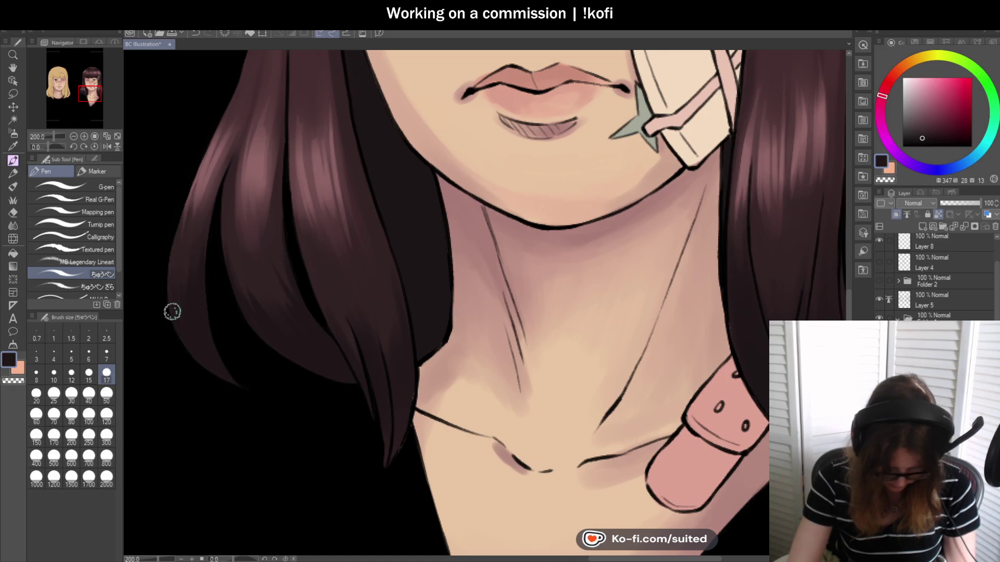
scroll(235, 383, down, 2)
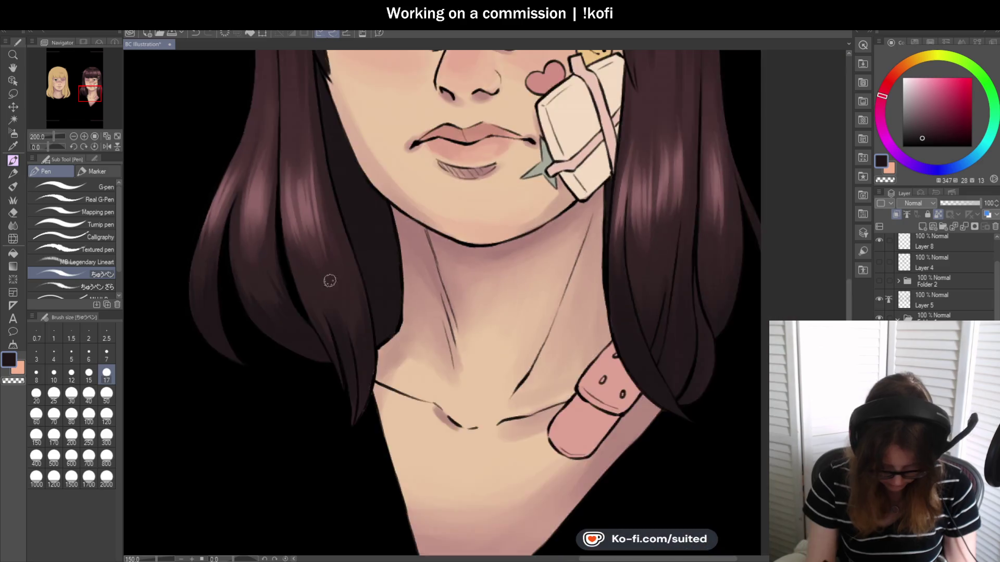
scroll(312, 283, down, 2)
scroll(264, 275, up, 4)
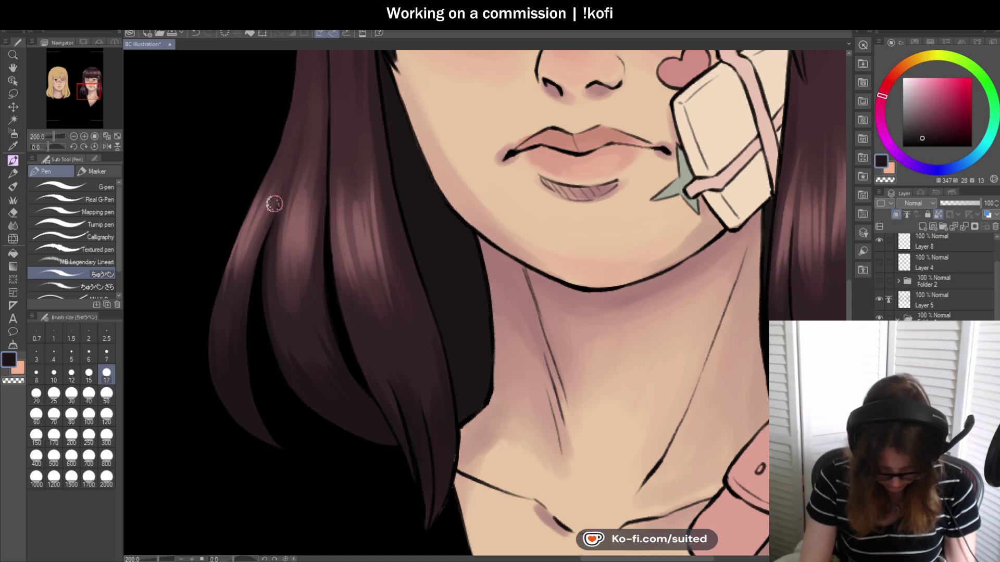
scroll(287, 302, down, 1)
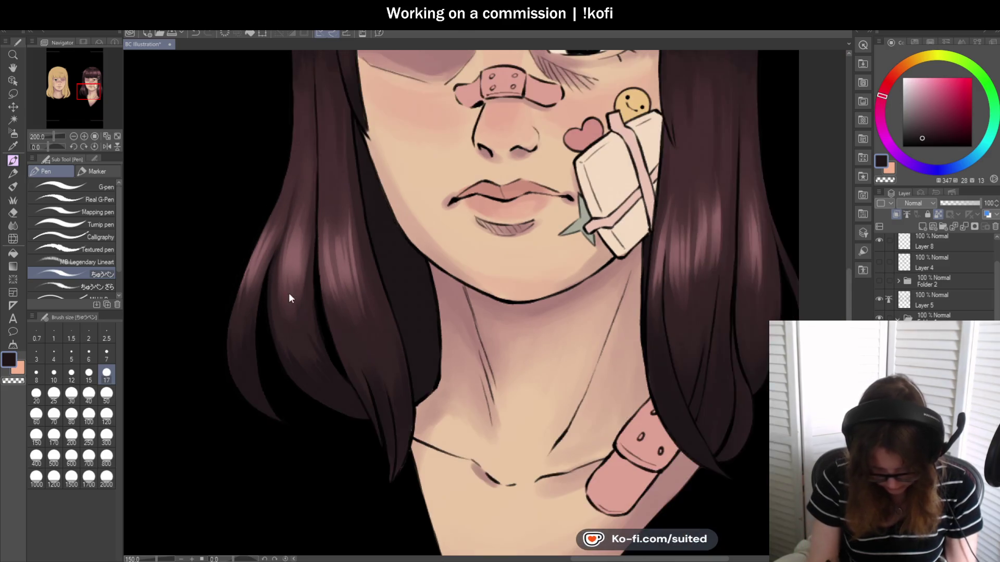
scroll(293, 227, up, 1)
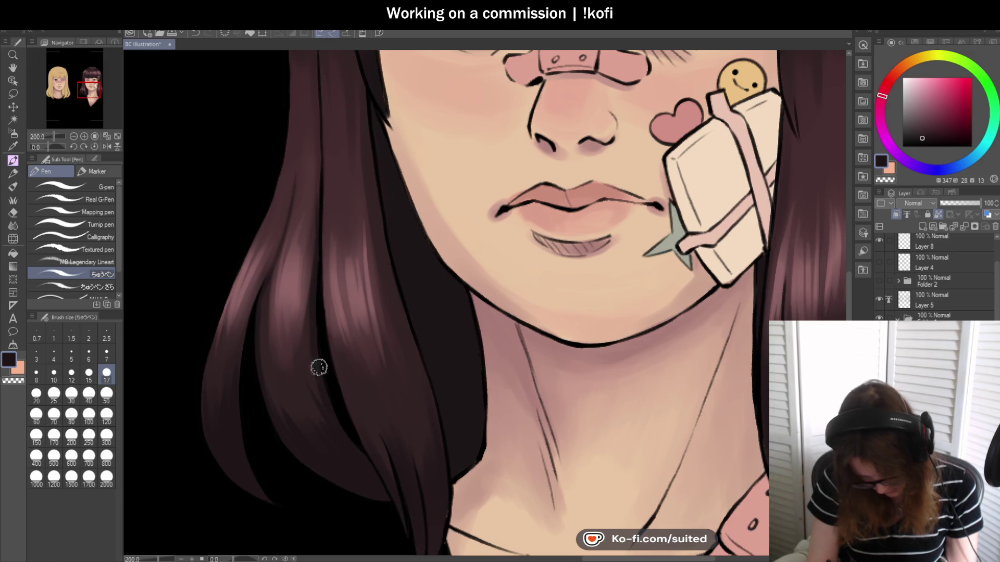
scroll(325, 400, down, 1)
scroll(308, 276, down, 1)
scroll(368, 406, up, 2)
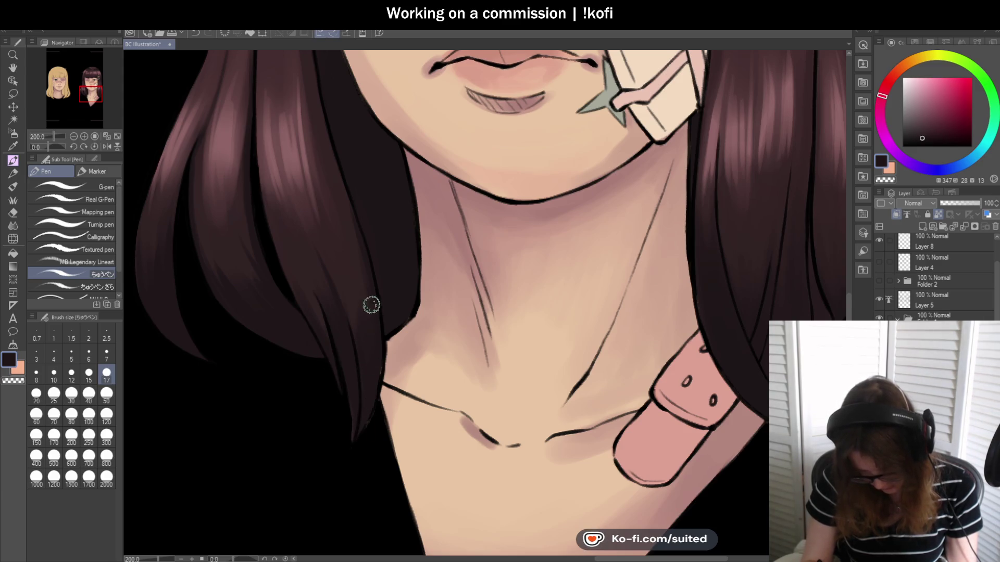
scroll(377, 339, down, 5)
scroll(269, 153, up, 4)
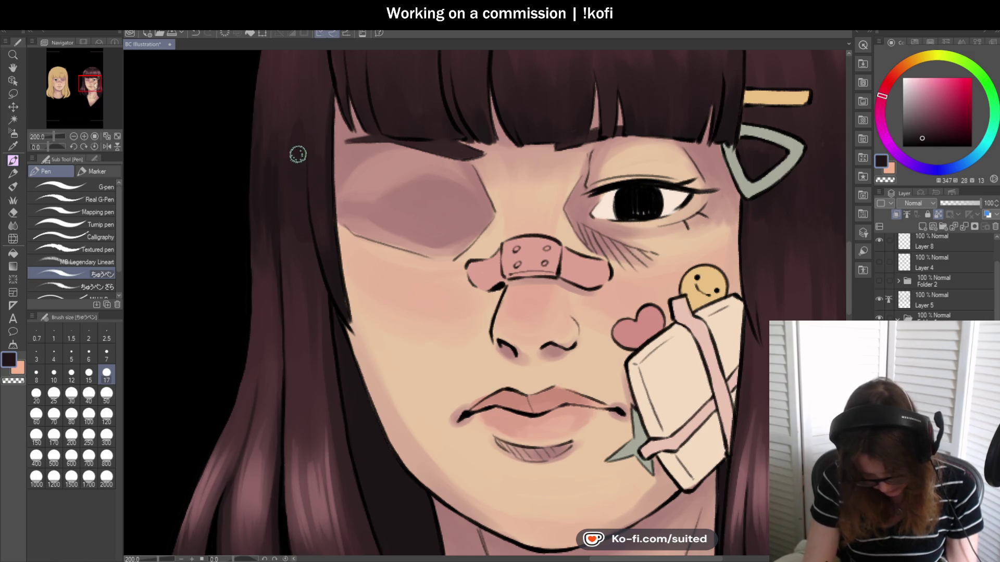
drag(315, 253, 327, 332)
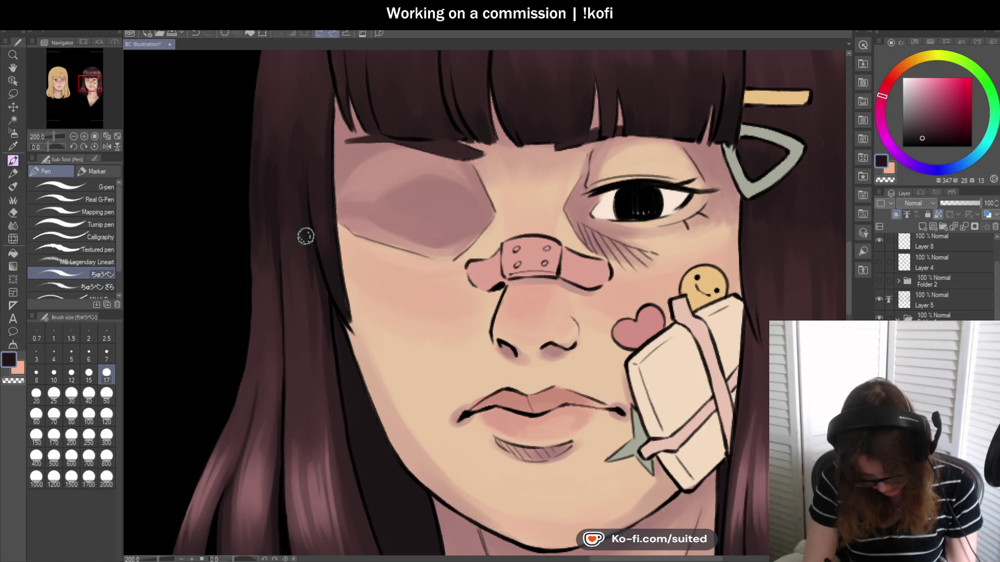
scroll(305, 222, down, 2)
scroll(290, 205, down, 2)
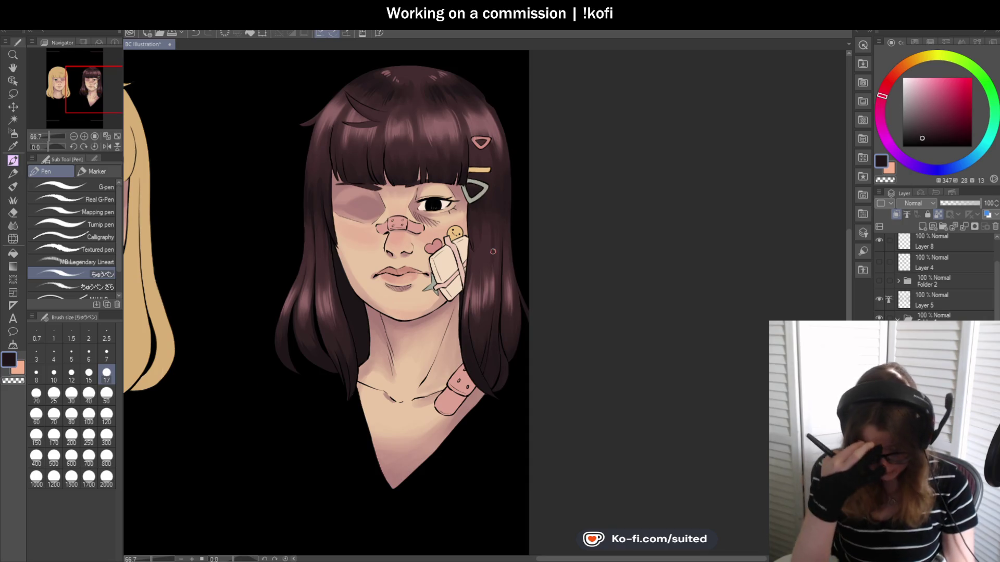
scroll(492, 252, up, 1)
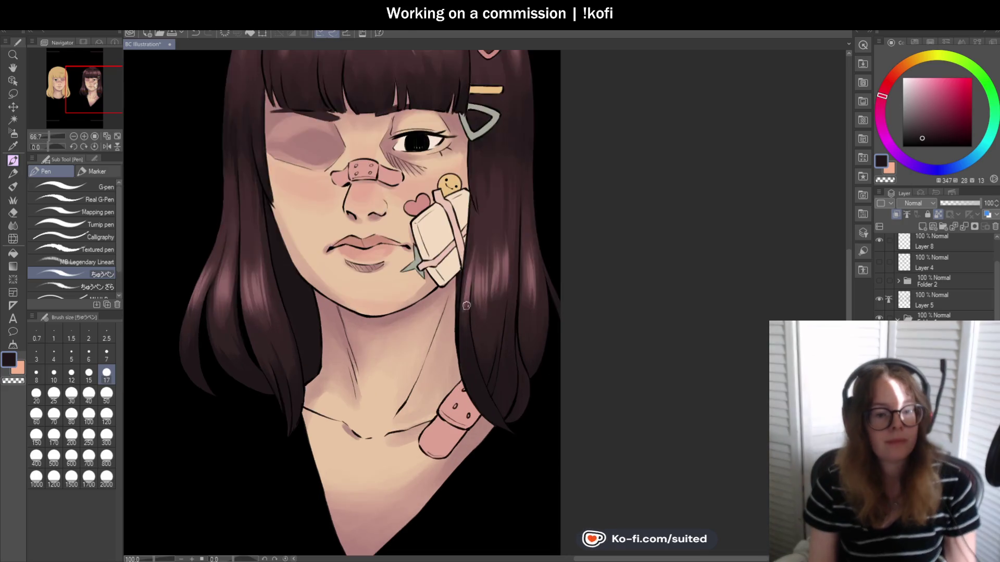
scroll(463, 281, up, 2)
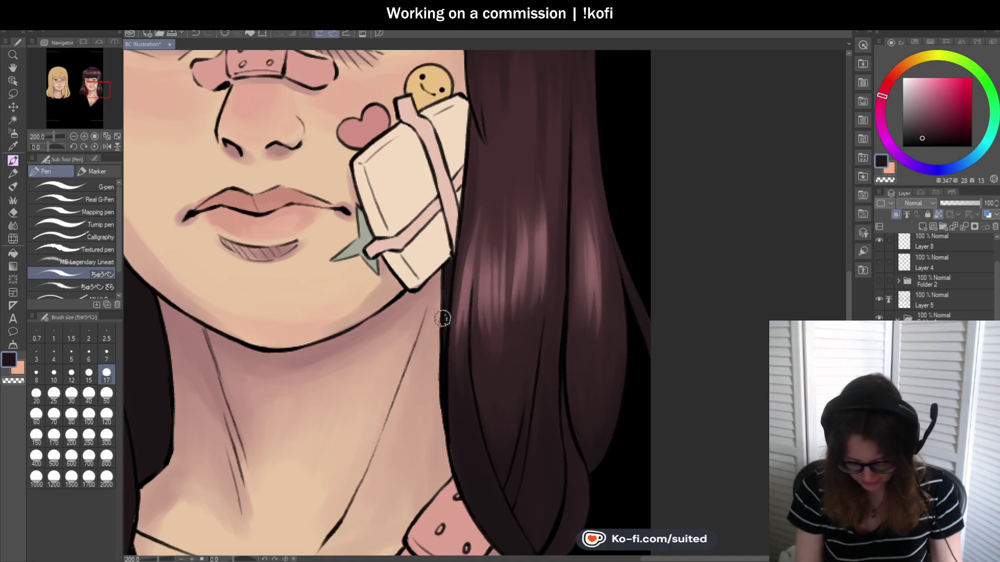
scroll(442, 277, down, 2)
scroll(526, 360, down, 1)
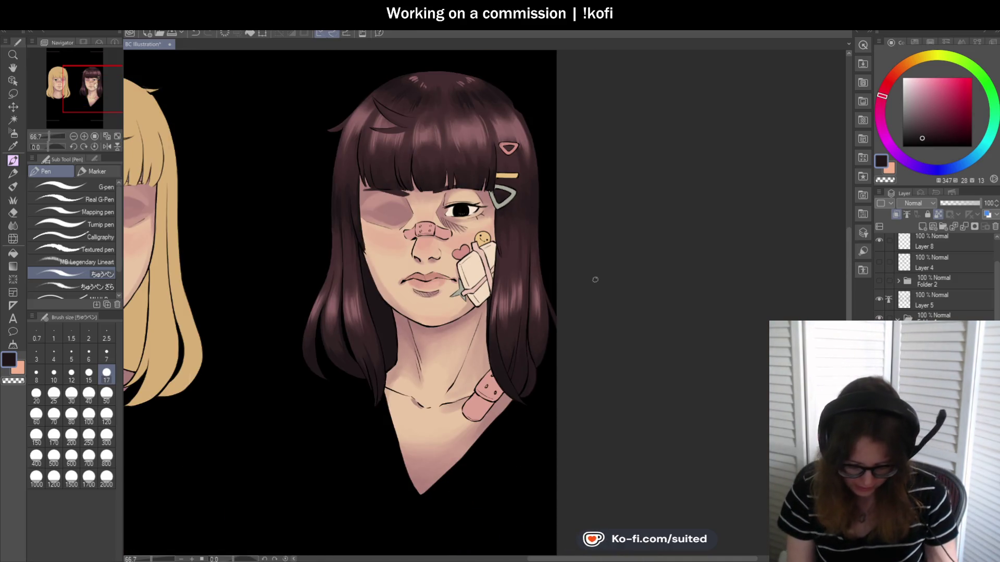
Toggle the line art and Folder 2's overlay on and off to compare the colours
click(880, 298)
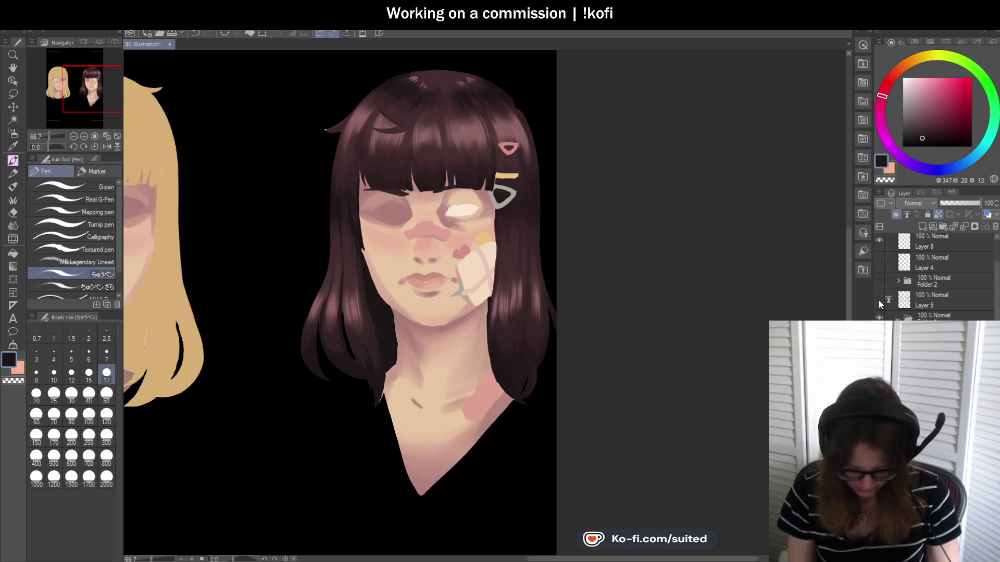
scroll(687, 284, down, 1)
scroll(688, 285, down, 1)
scroll(518, 327, up, 1)
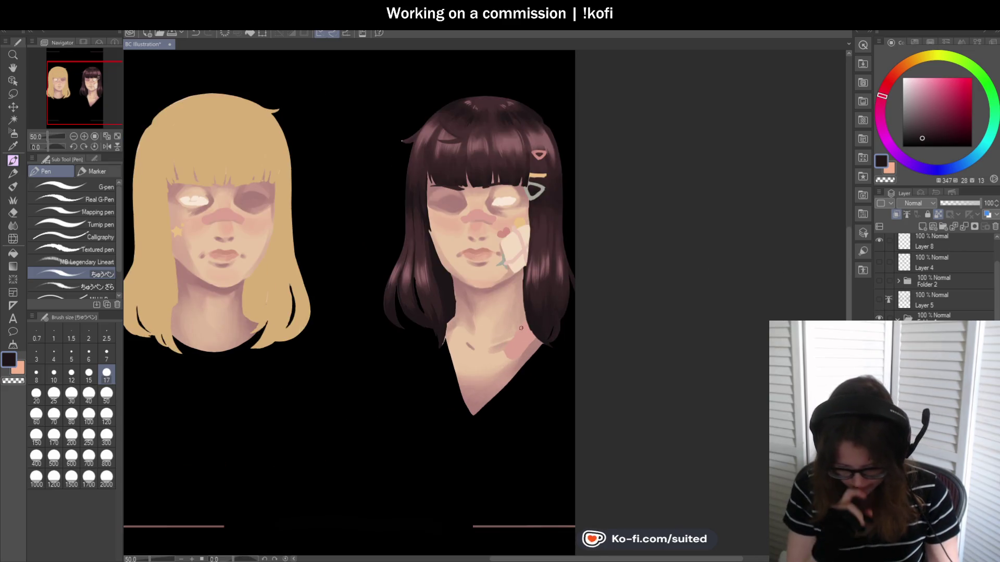
click(878, 282)
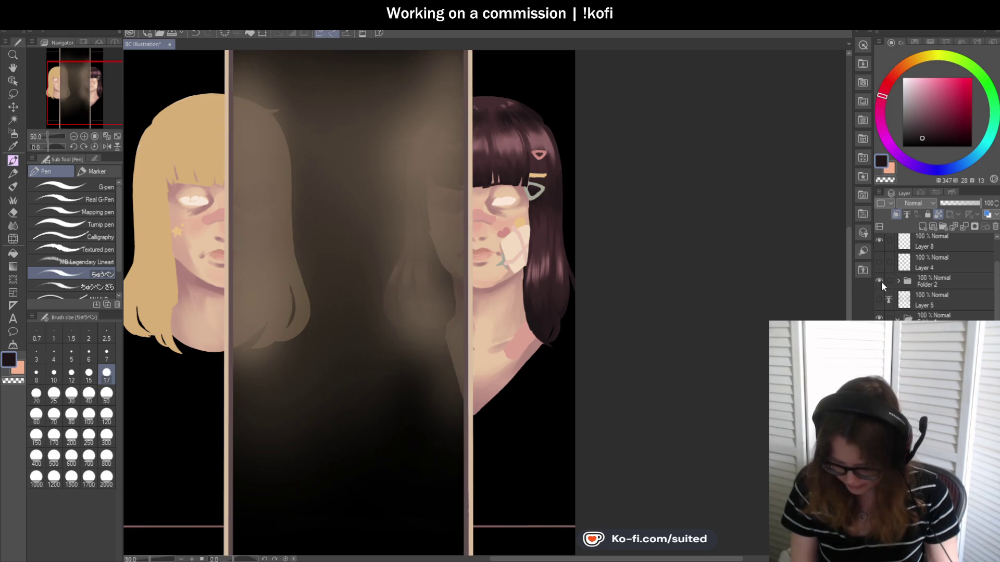
click(881, 281)
click(879, 281)
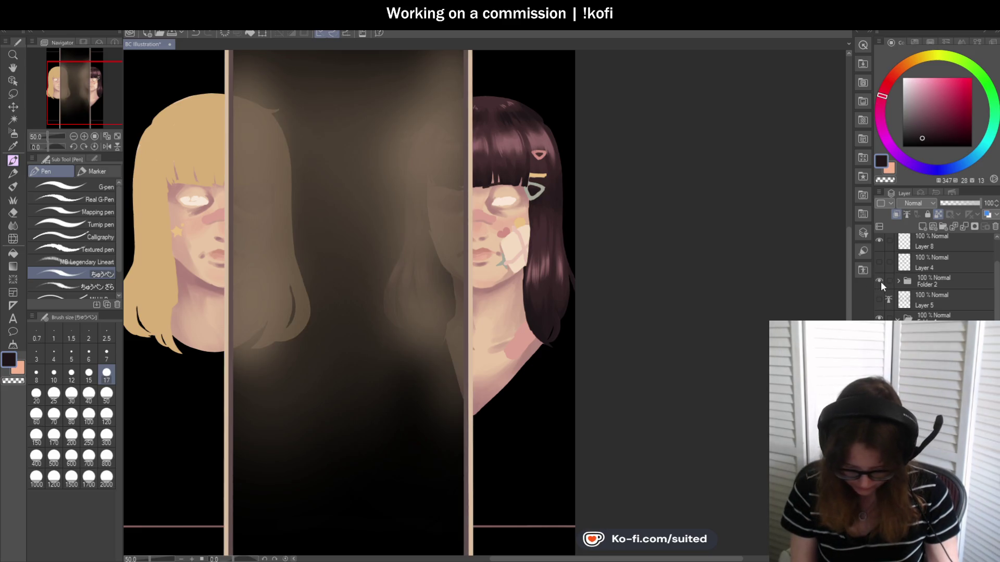
click(880, 282)
click(879, 298)
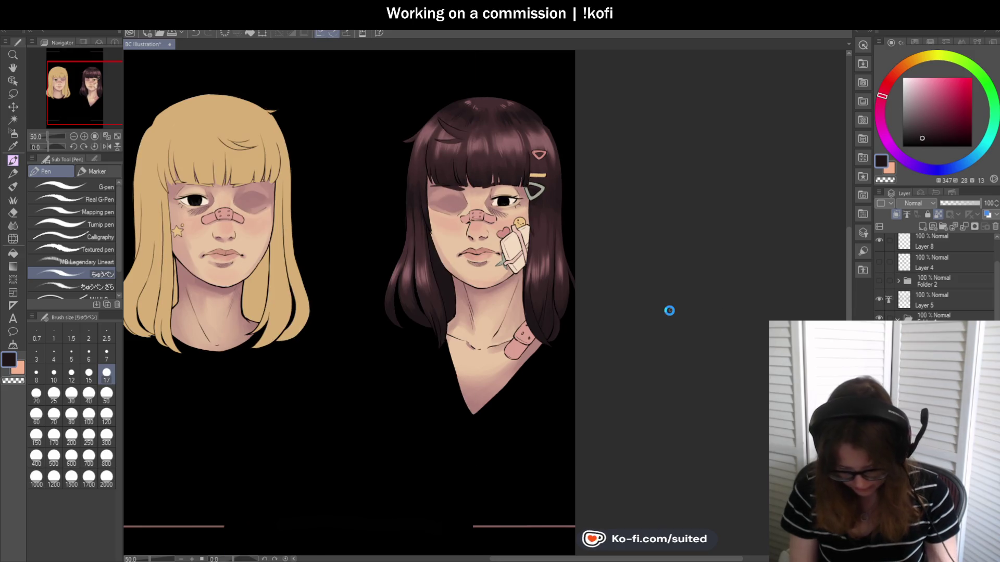
key(ctrl+minus)
scroll(550, 280, up, 1)
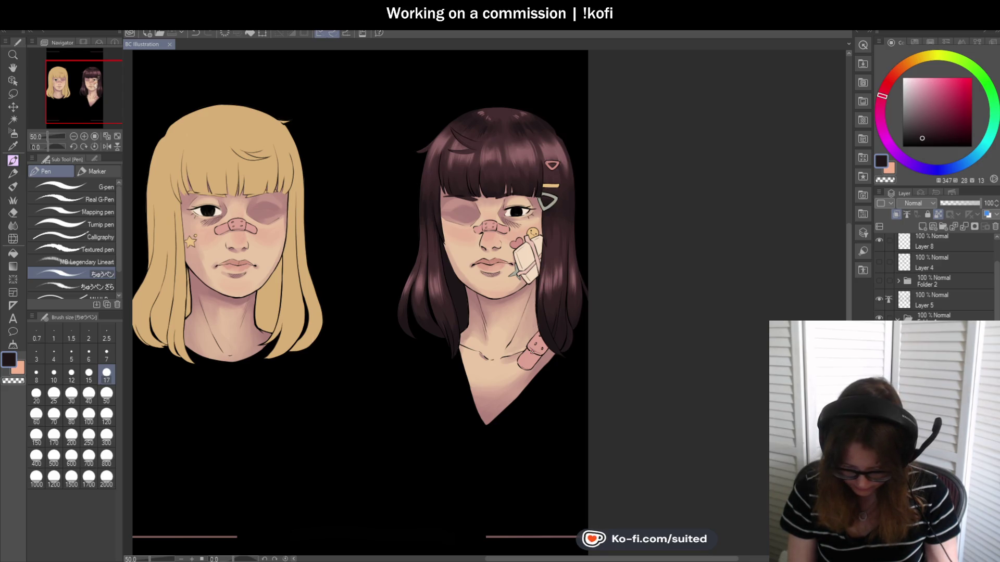
click(878, 282)
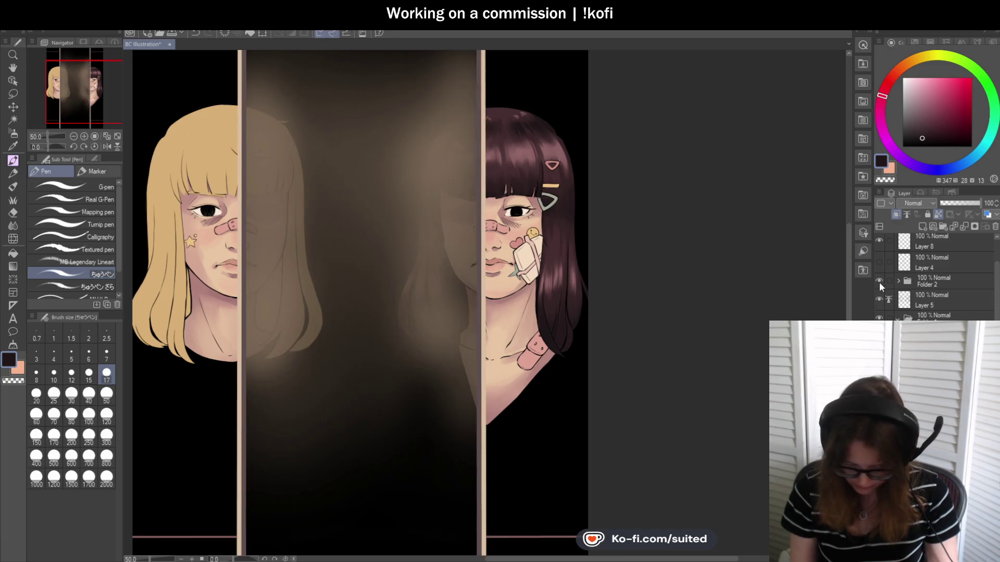
key(ctrl+minus)
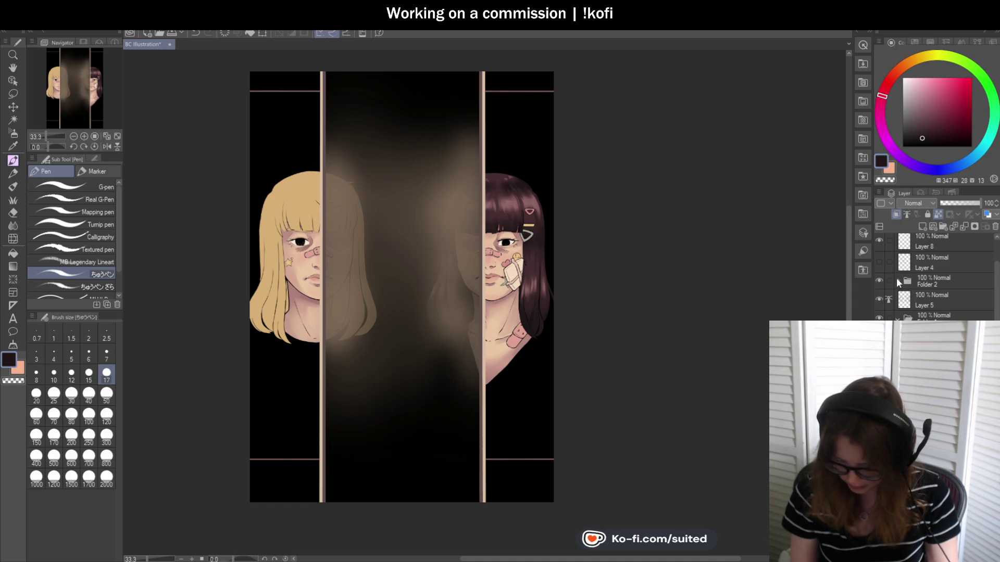
Expand Folder 2 and compare the portraits with and without the blurred centre overlay
click(897, 281)
click(879, 318)
click(879, 318)
click(878, 317)
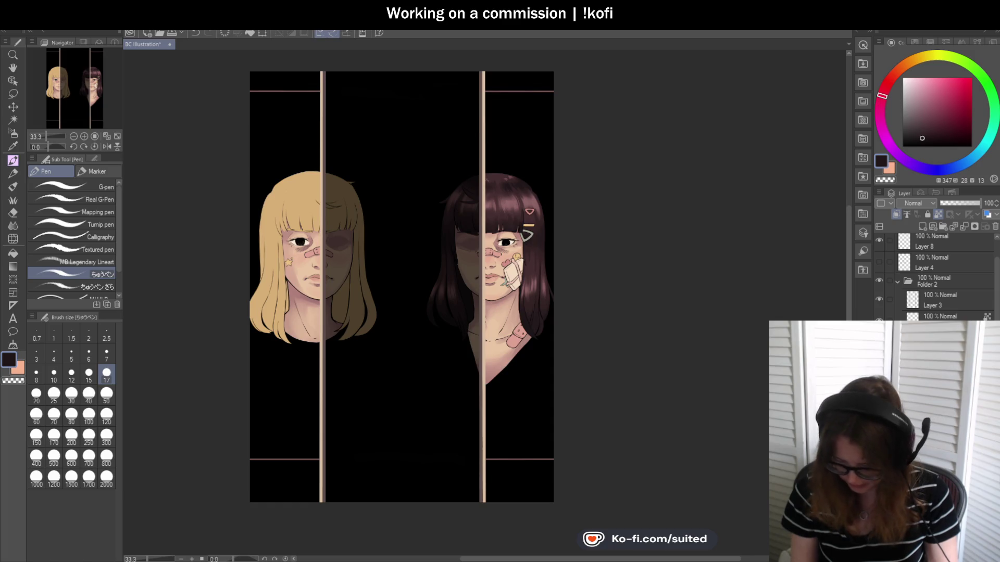
click(878, 318)
Collapse and hide Folder 2 with its vertical bars, then save the illustration
click(897, 281)
click(878, 281)
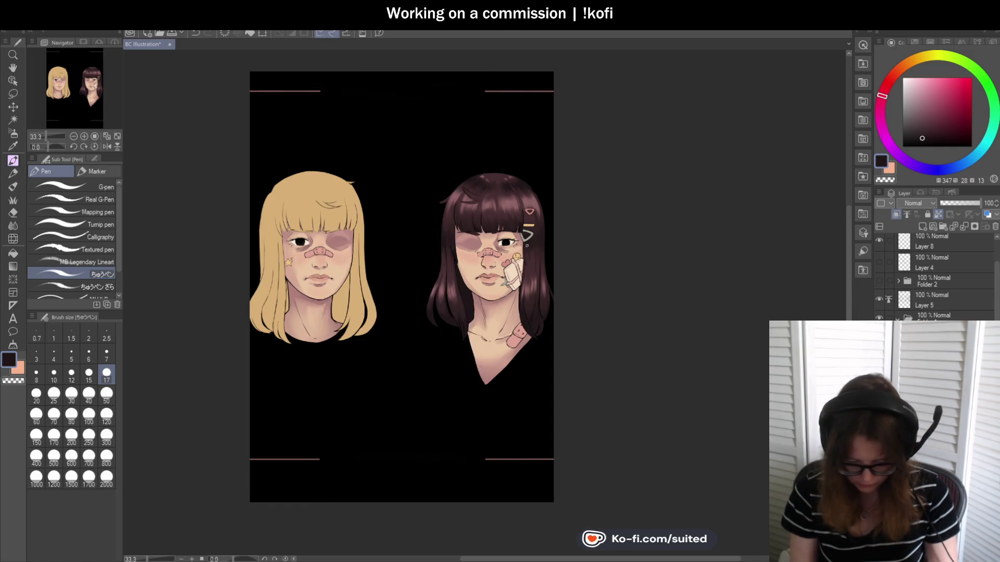
scroll(519, 239, up, 2)
key(ctrl+s)
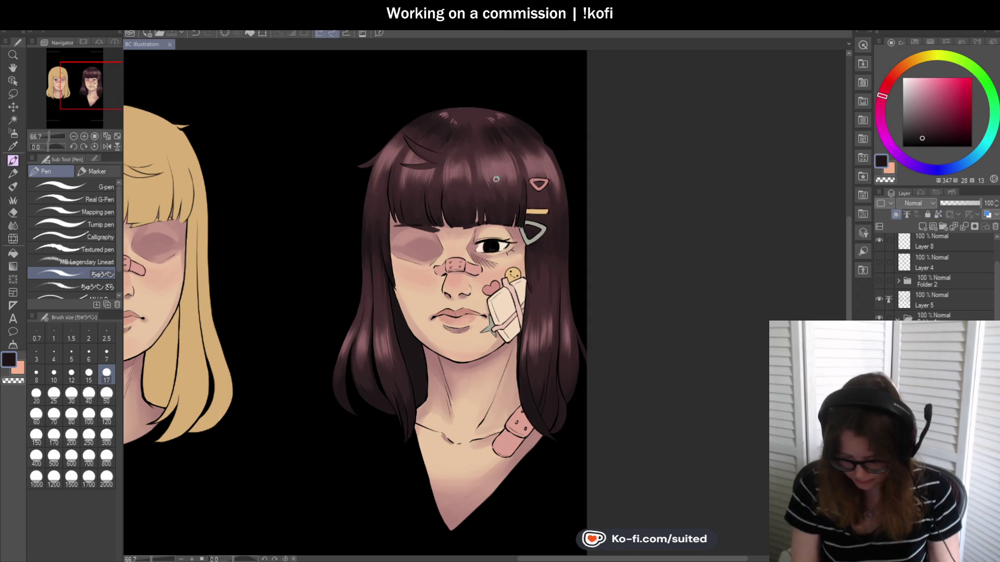
Repaint the ring of the brunette's pink hair clip
scroll(538, 185, up, 3)
scroll(538, 185, up, 3)
drag(539, 182, 570, 197)
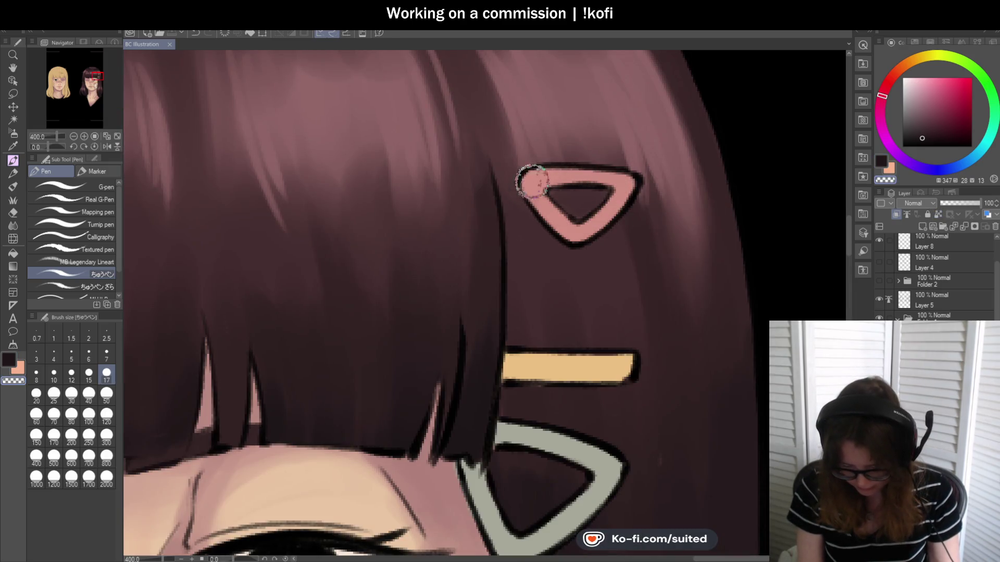
scroll(570, 197, down, 3)
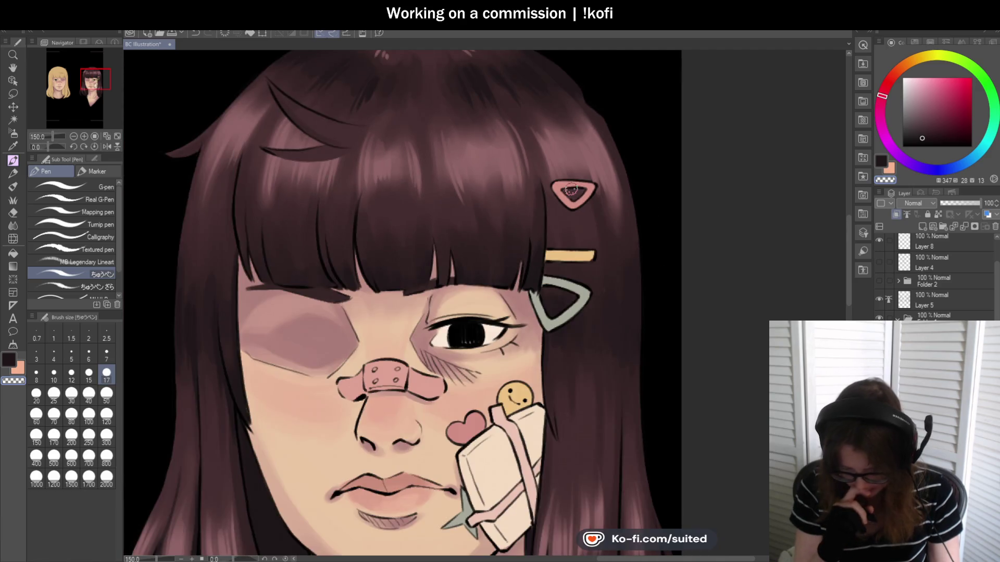
scroll(567, 208, down, 3)
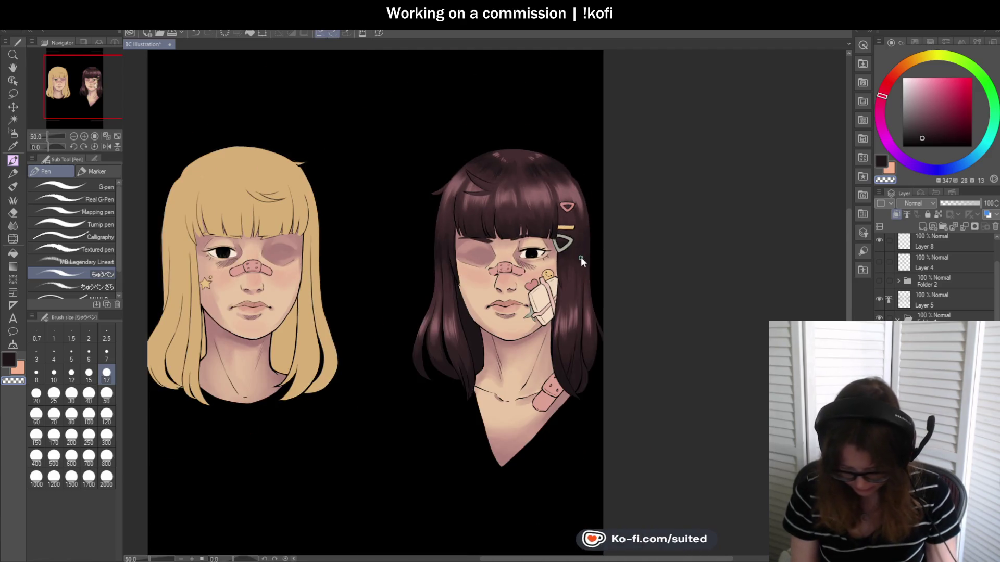
scroll(577, 381, down, 2)
scroll(578, 381, up, 2)
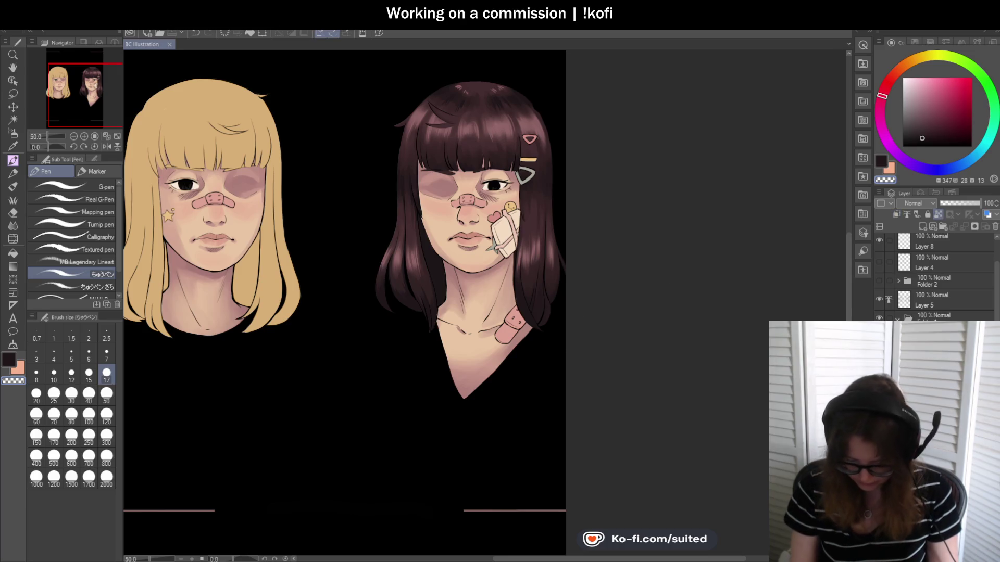
scroll(517, 252, up, 1)
scroll(518, 219, up, 1)
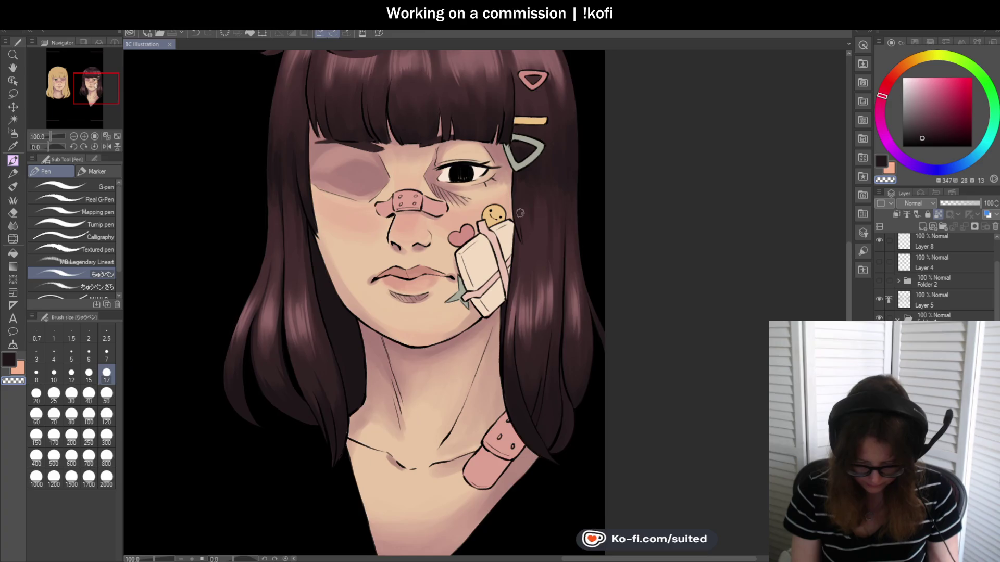
scroll(518, 177, up, 1)
Sample a light mauve-pink from the face and soften the hatching under the open eye
alt+click(388, 158)
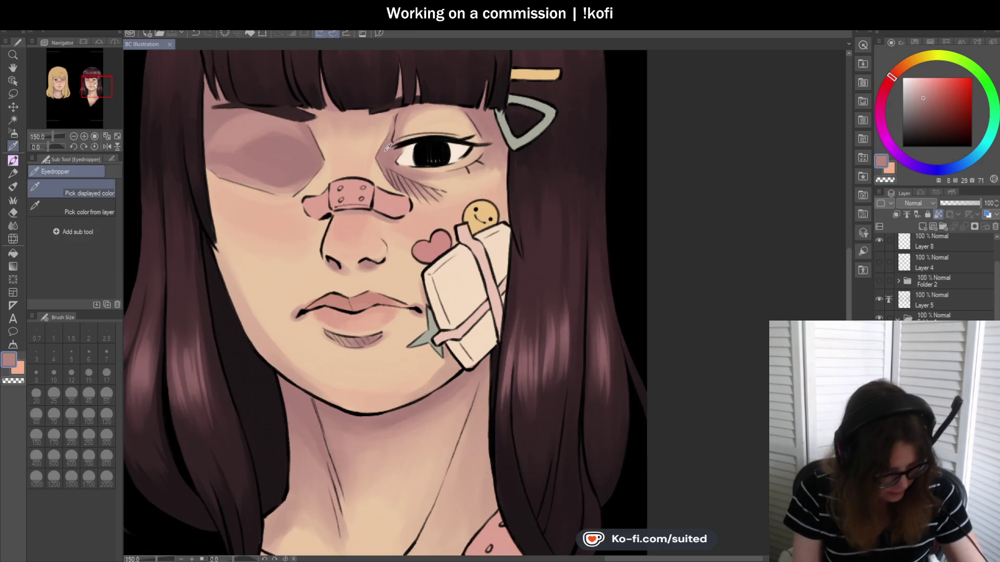
scroll(385, 154, up, 1)
scroll(386, 154, up, 2)
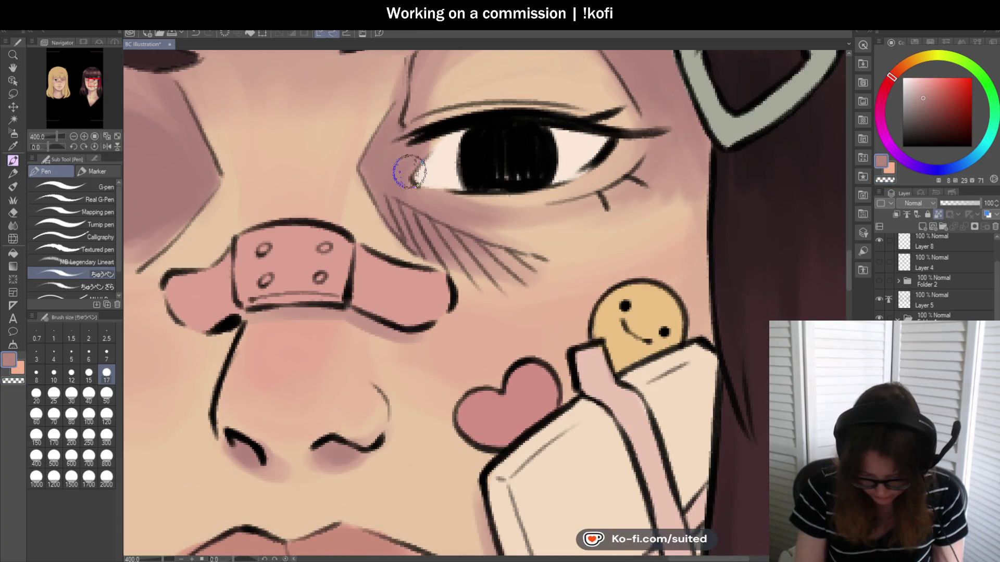
drag(529, 267, 520, 237)
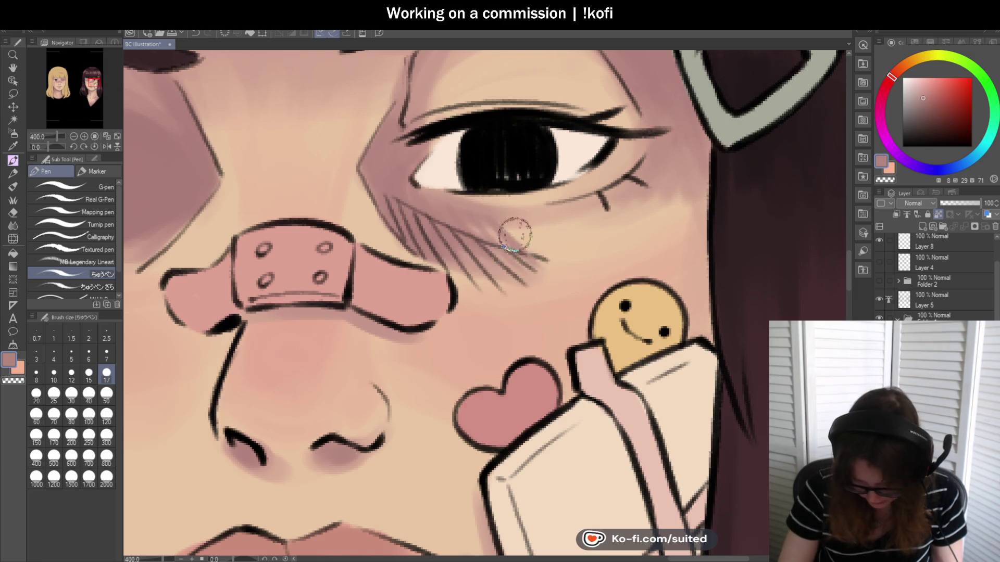
scroll(543, 227, down, 2)
scroll(543, 227, down, 2)
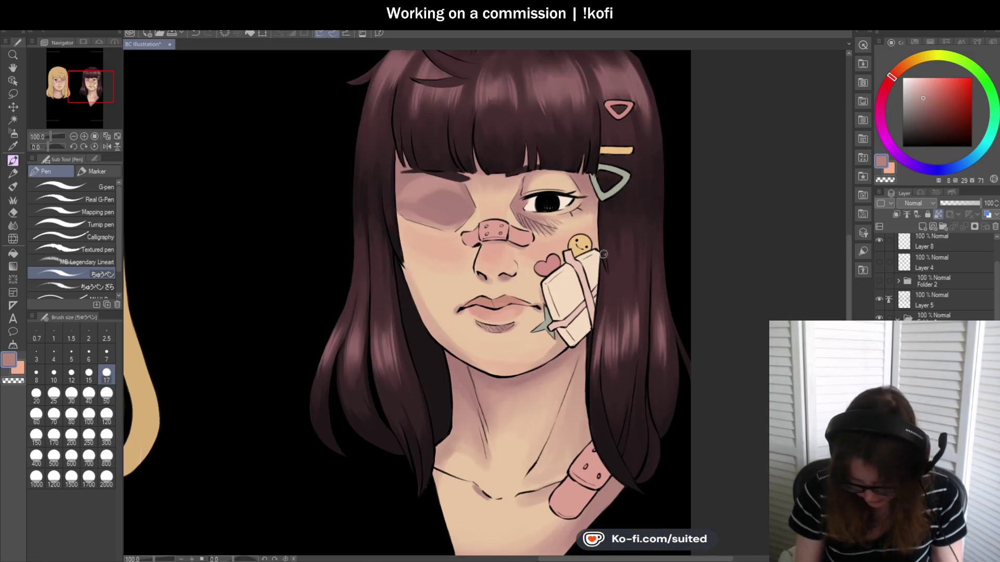
Set the pen to size 12 and add more hatch strokes under the open eye
click(71, 373)
scroll(594, 225, up, 2)
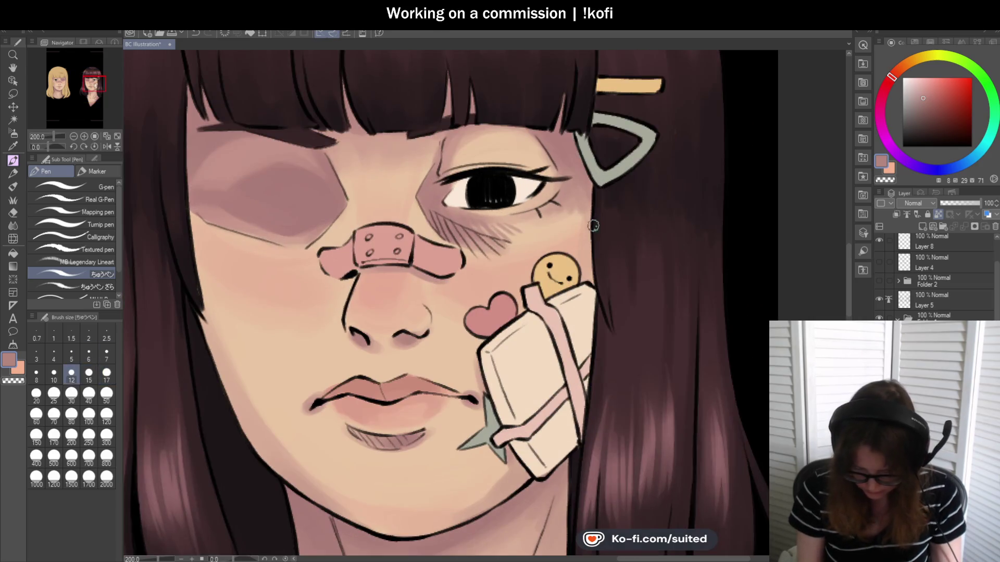
scroll(523, 219, up, 2)
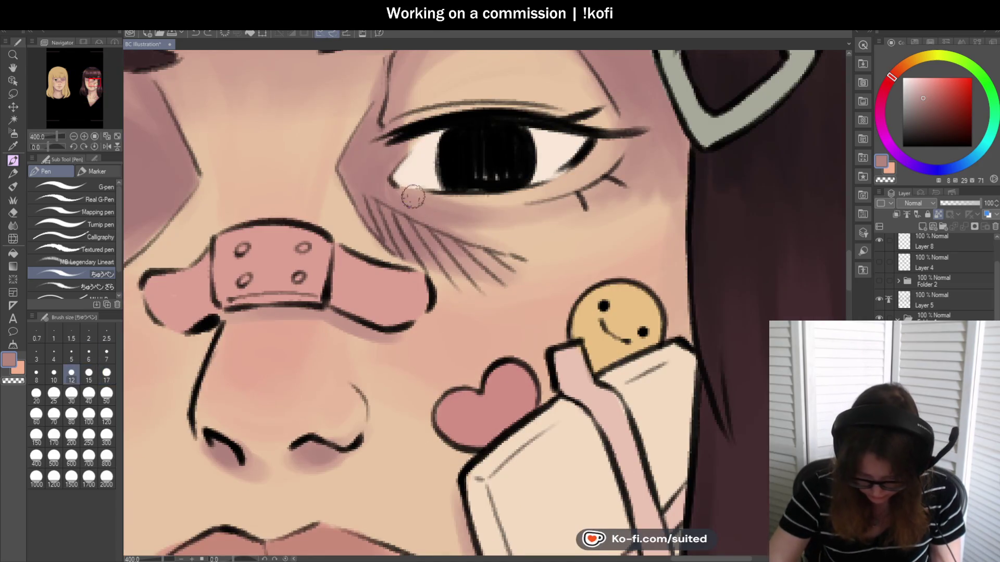
mouse_move(453, 214)
mouse_down()
mouse_move(497, 263)
mouse_move(542, 247)
mouse_up()
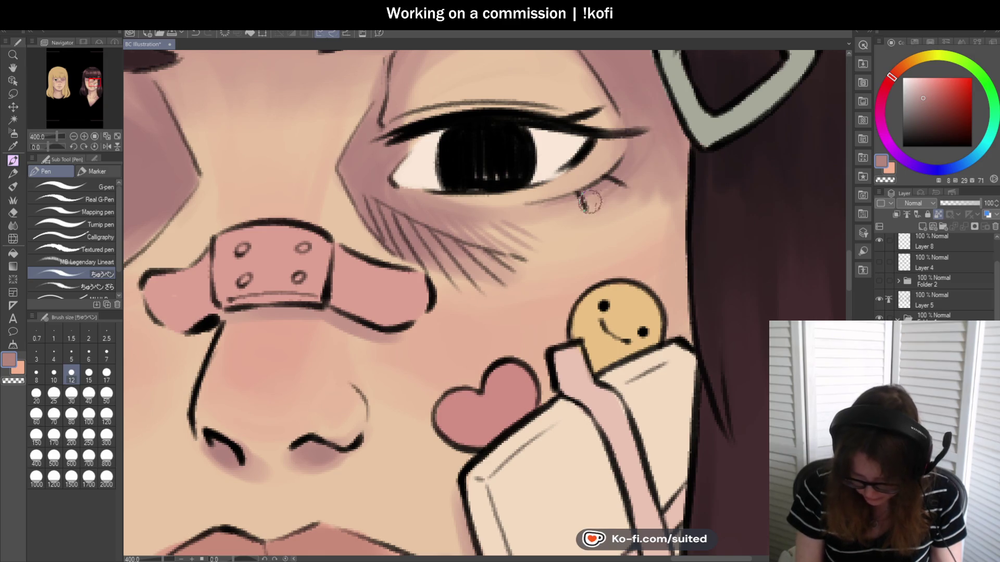
scroll(626, 192, down, 5)
scroll(599, 196, down, 1)
scroll(542, 171, up, 4)
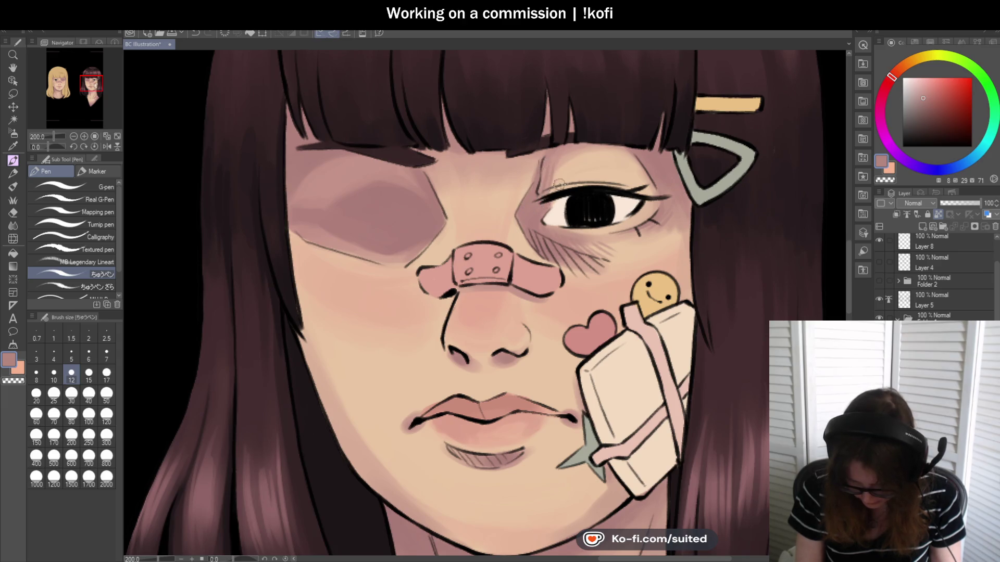
scroll(555, 189, down, 2)
scroll(555, 189, down, 1)
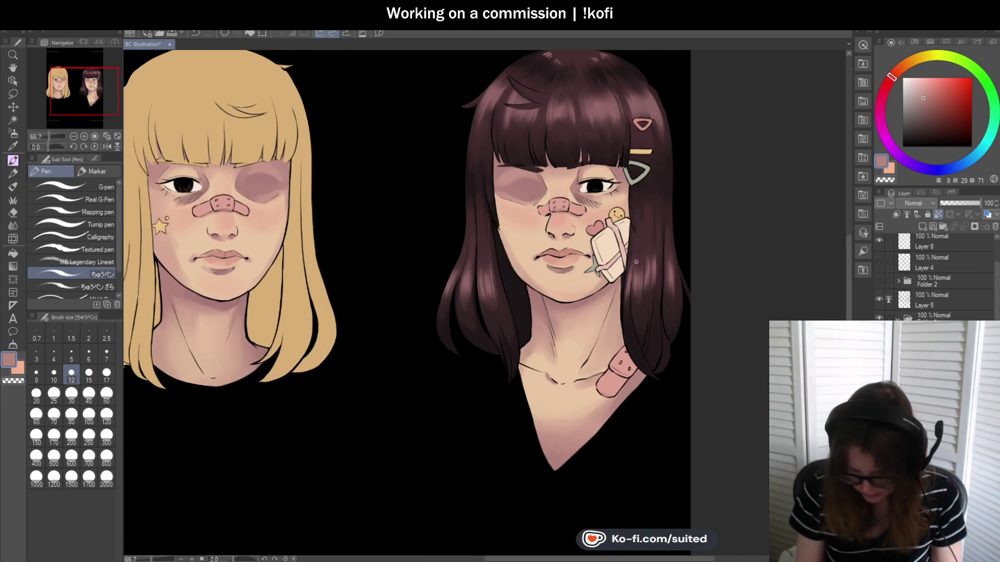
scroll(643, 264, down, 1)
scroll(625, 258, up, 2)
scroll(605, 252, up, 2)
scroll(510, 223, up, 1)
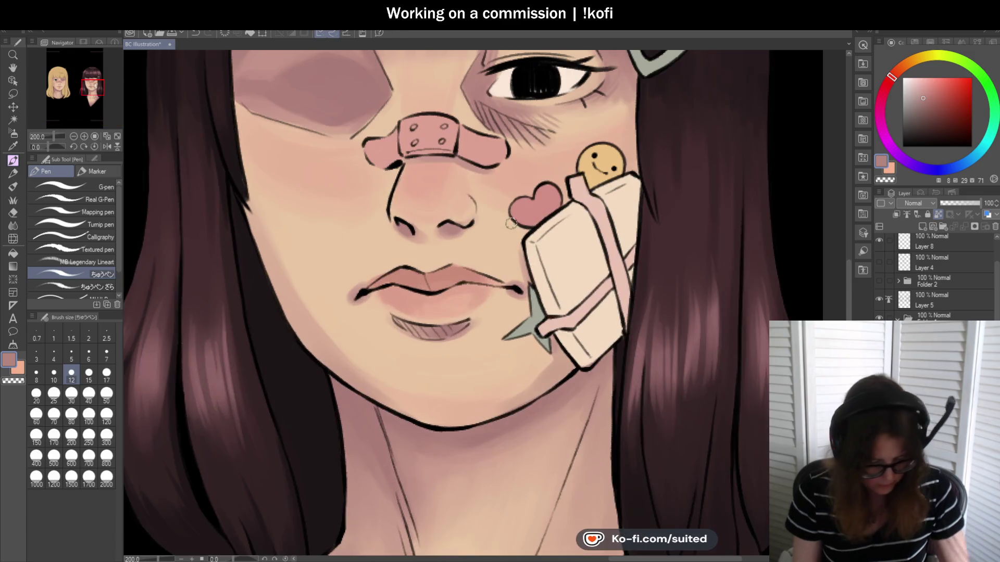
Sample the peach skin tone, darken it slightly, and set the mixing brush to size 70
key(i)
click(424, 174)
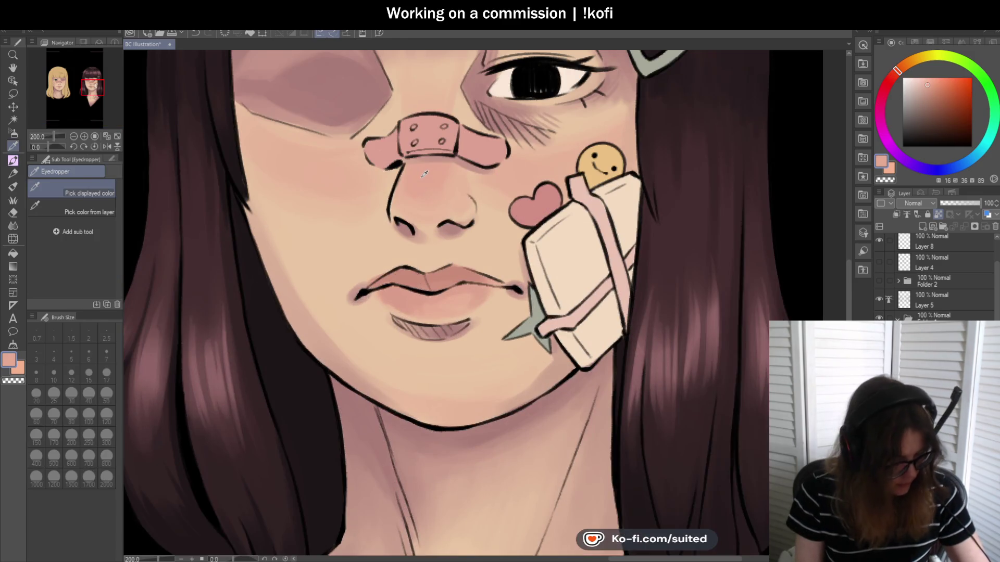
key(b)
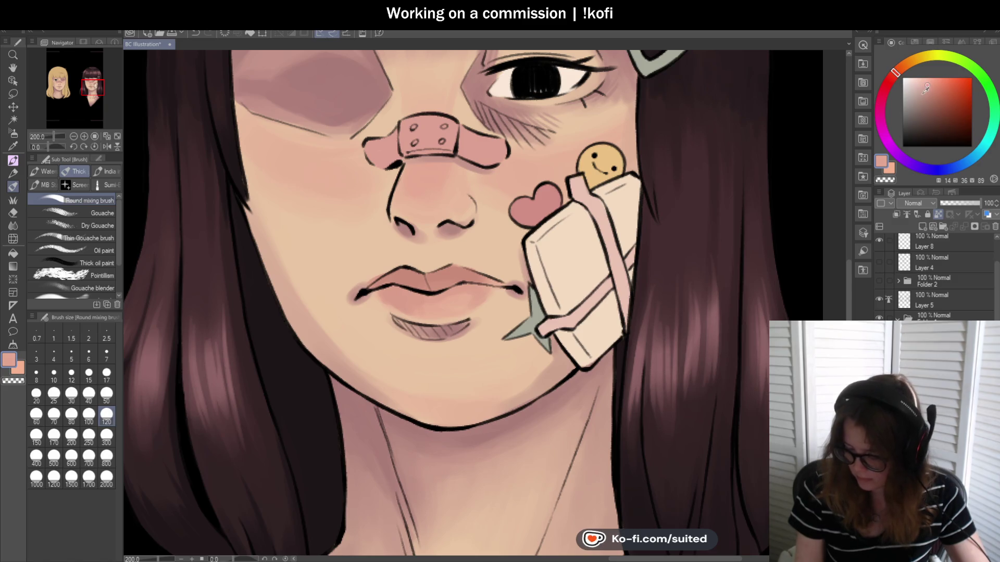
click(928, 86)
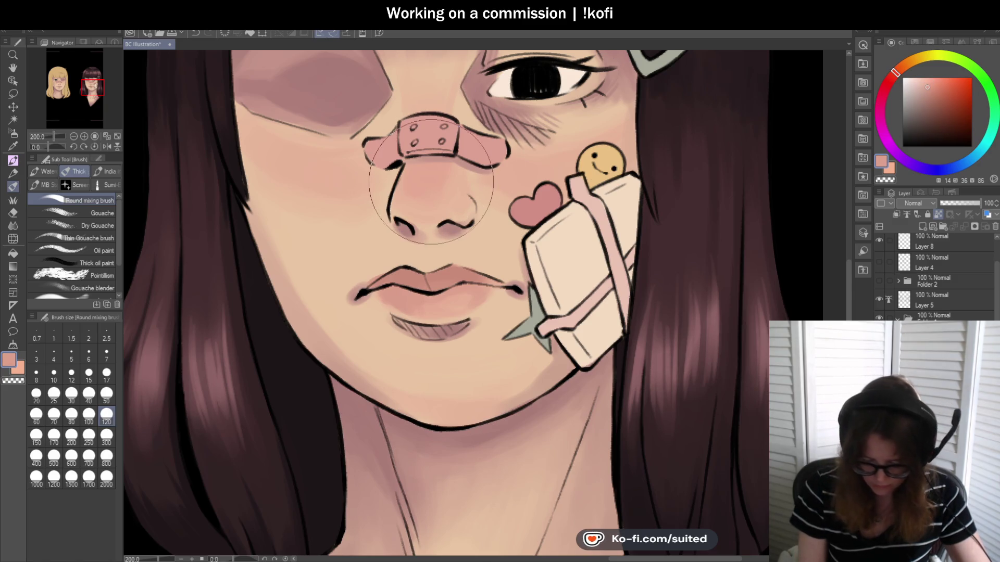
click(54, 415)
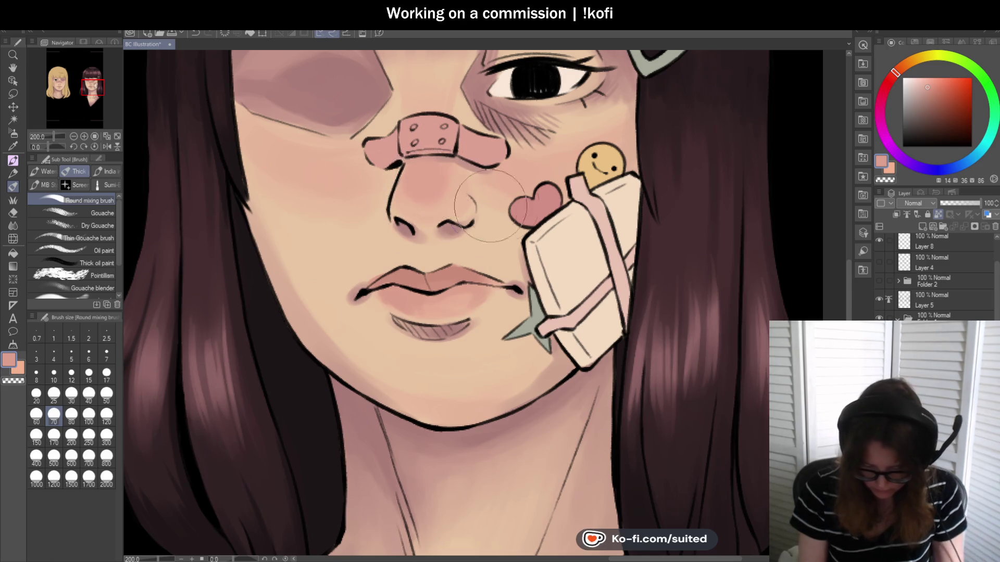
Zoom out to the whole face and switch between the Pen, eyedropper and mixing brush
key(ctrl+alt+0)
scroll(635, 260, down, 2)
scroll(526, 198, up, 4)
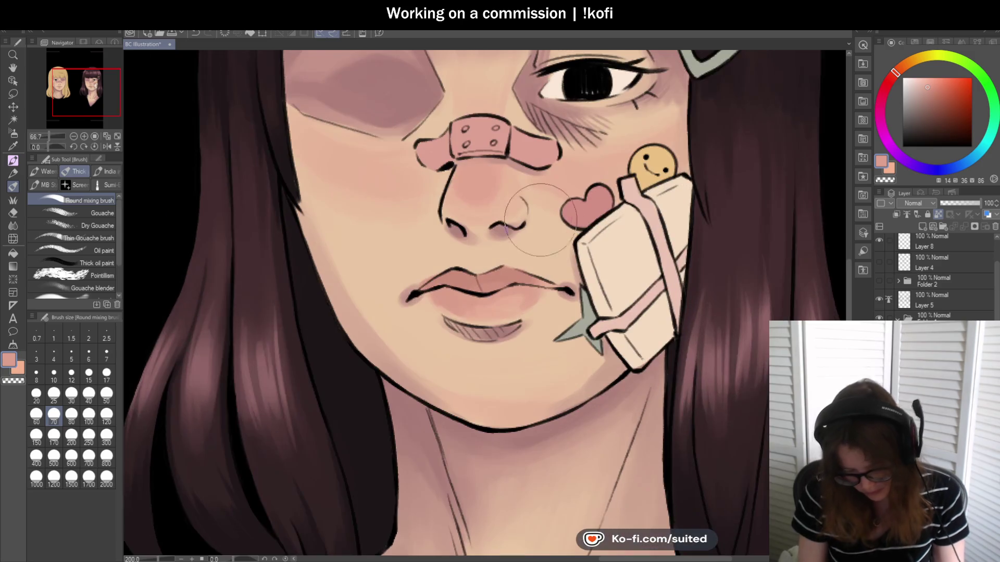
key(p)
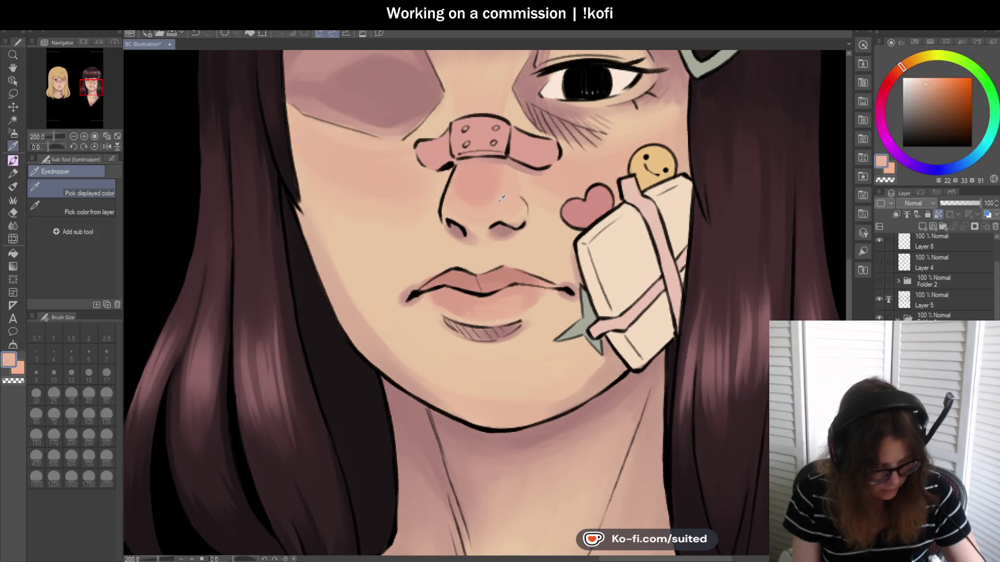
scroll(461, 178, up, 2)
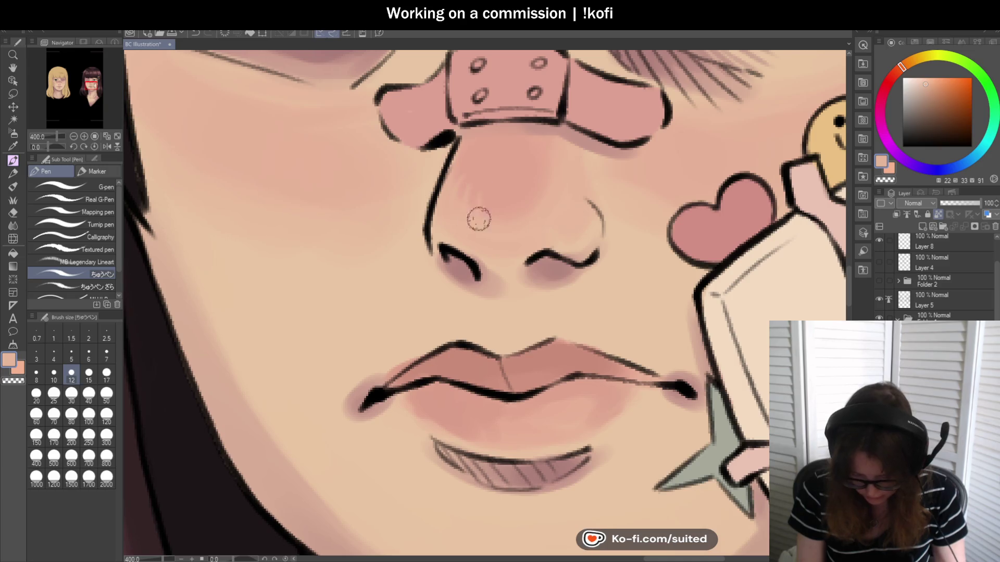
scroll(540, 210, down, 4)
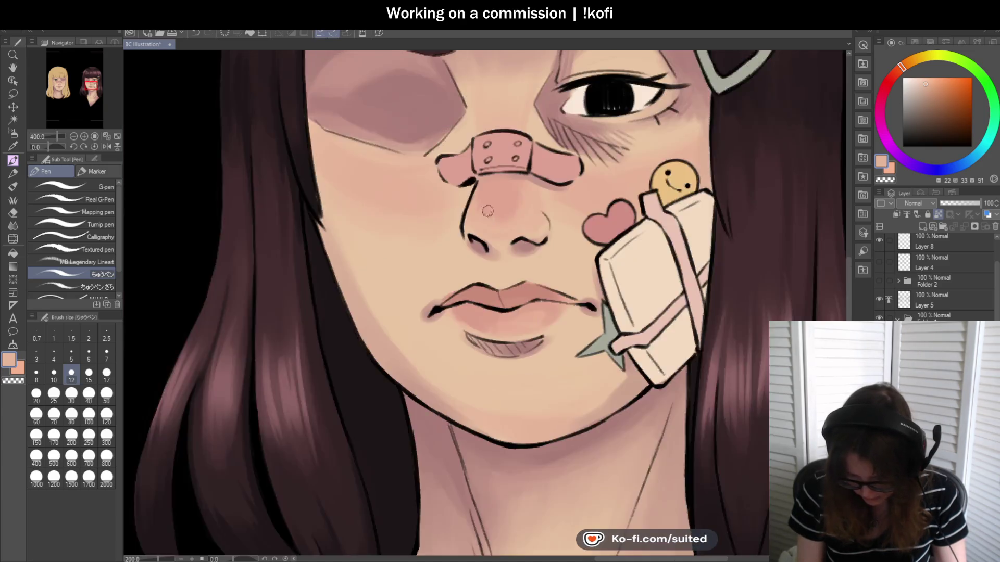
scroll(582, 251, down, 2)
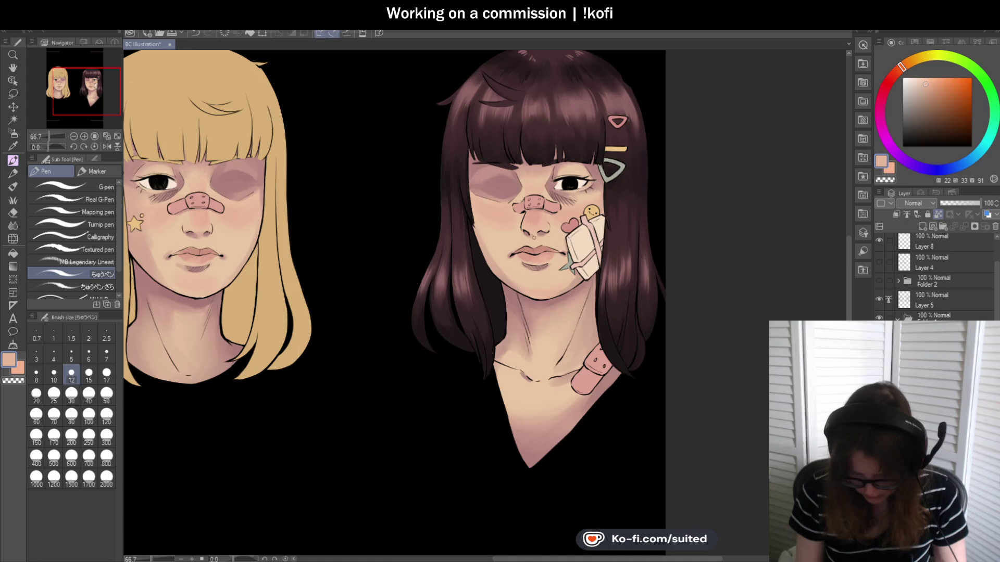
scroll(544, 240, up, 3)
key(i)
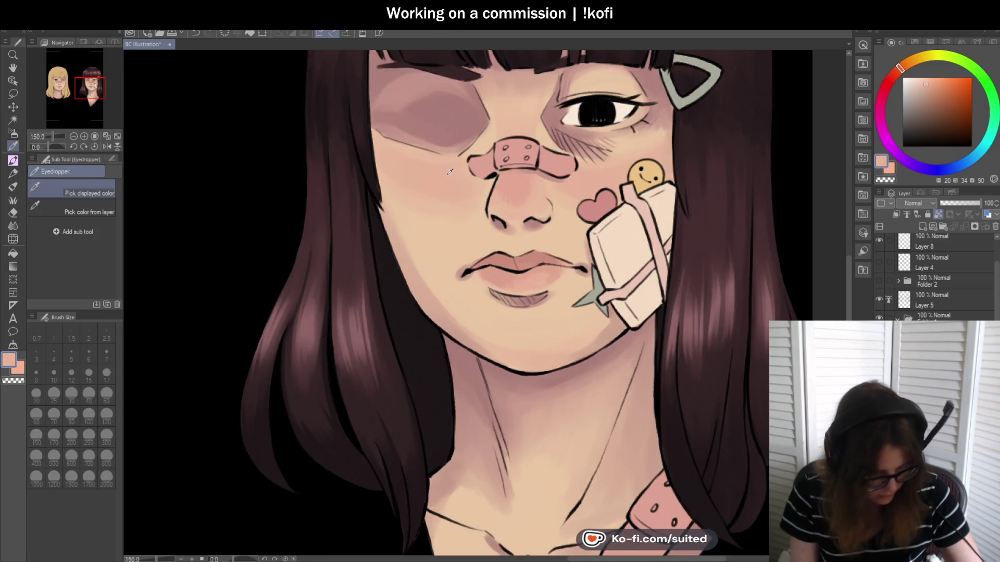
key(b)
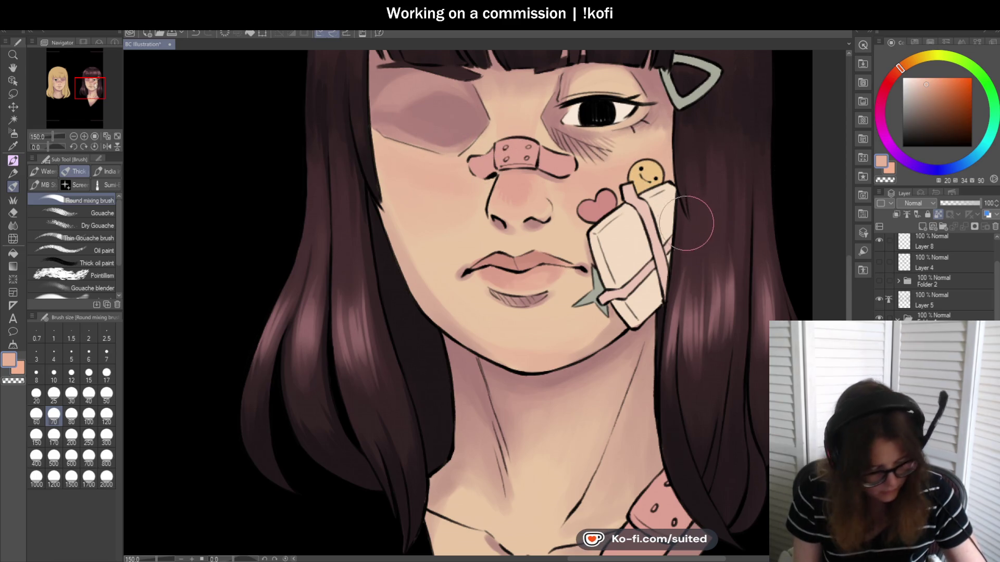
Sample a lighter skin tone and dab highlights on the nose tip and lower lip with the Pen
key(i)
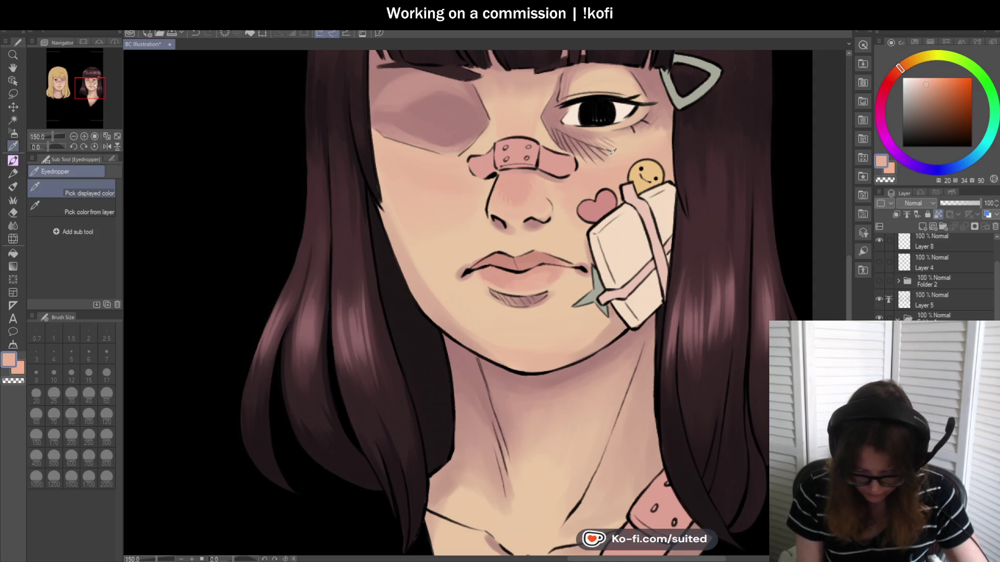
click(523, 240)
key(p)
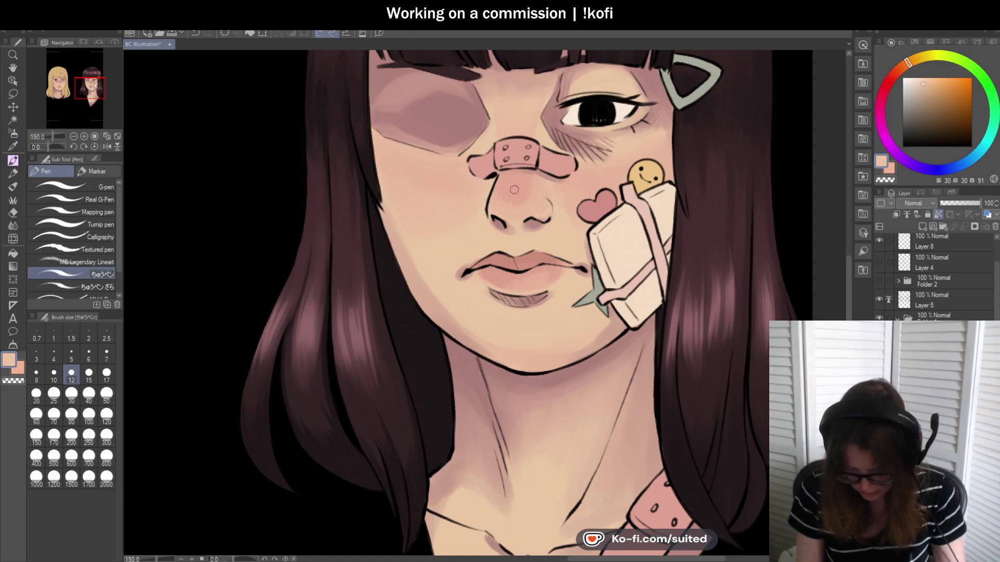
scroll(506, 196, up, 3)
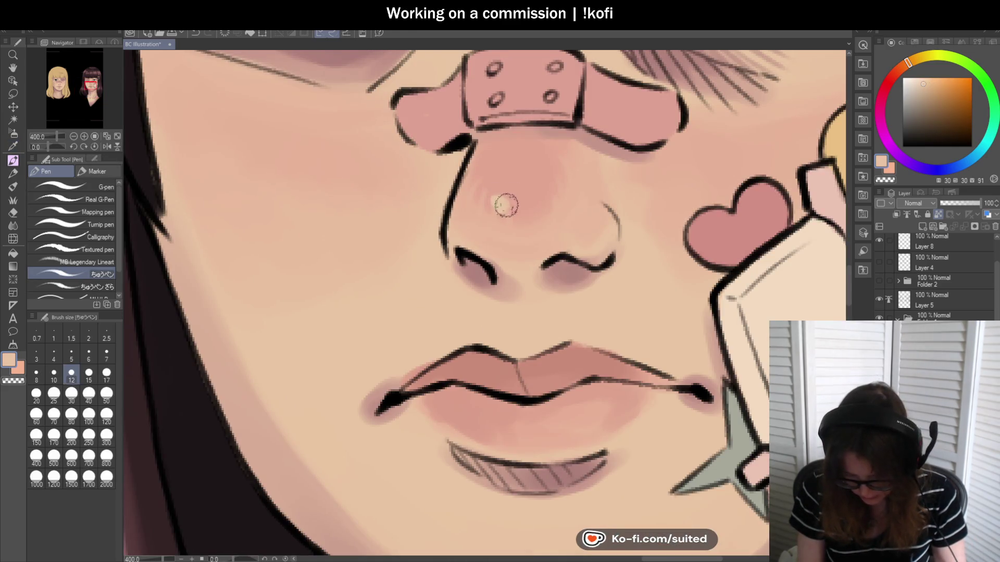
scroll(506, 209, down, 3)
scroll(505, 209, down, 2)
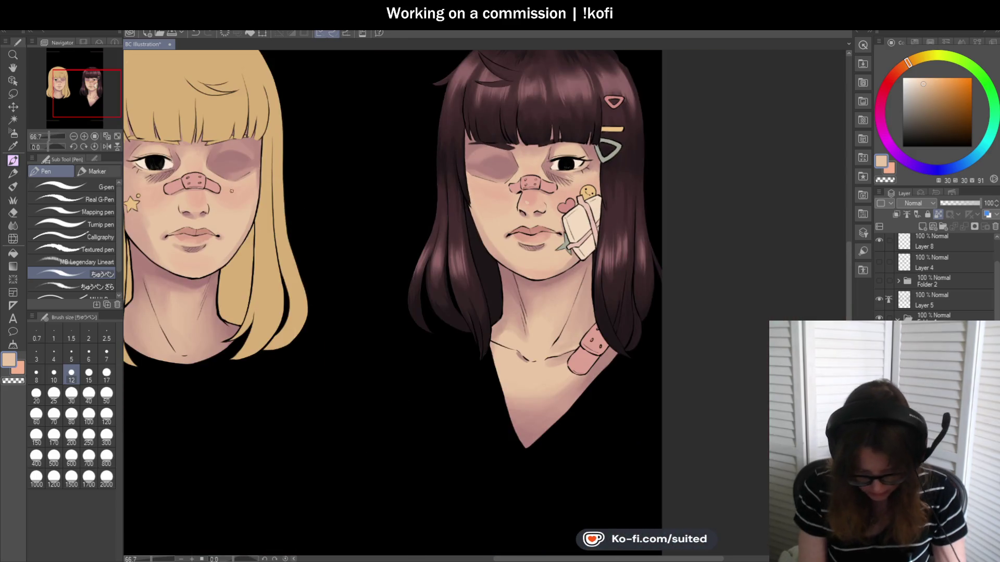
Flip the canvas horizontally to check the face, then flip it back to normal
click(107, 146)
scroll(538, 170, up, 1)
scroll(538, 170, up, 1)
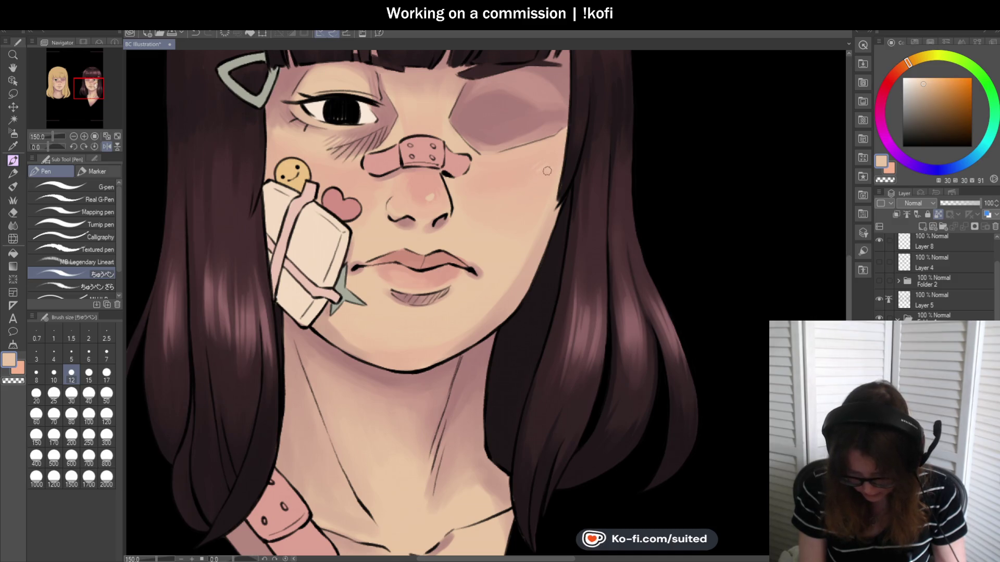
scroll(422, 206, up, 1)
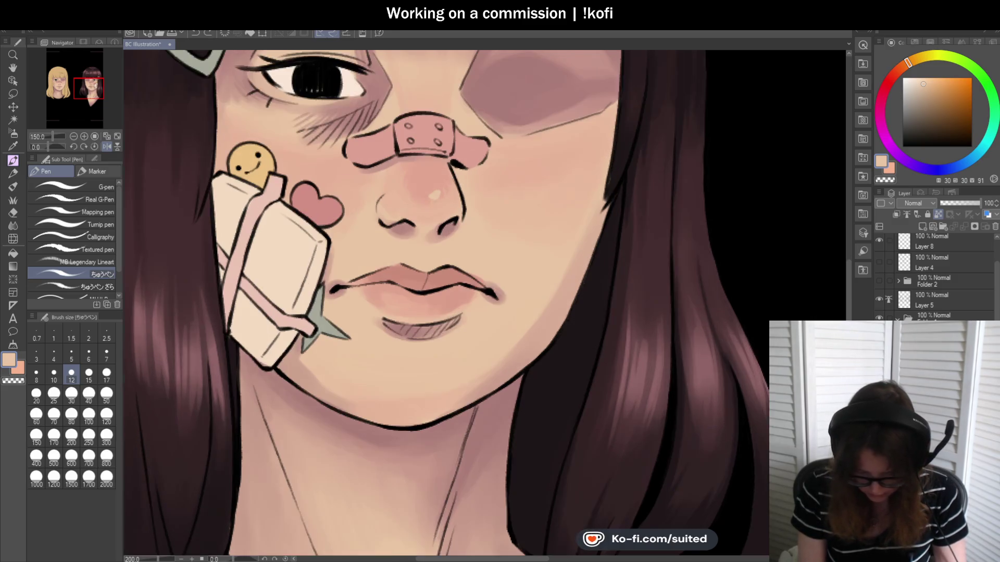
scroll(603, 167, down, 1)
scroll(501, 185, up, 3)
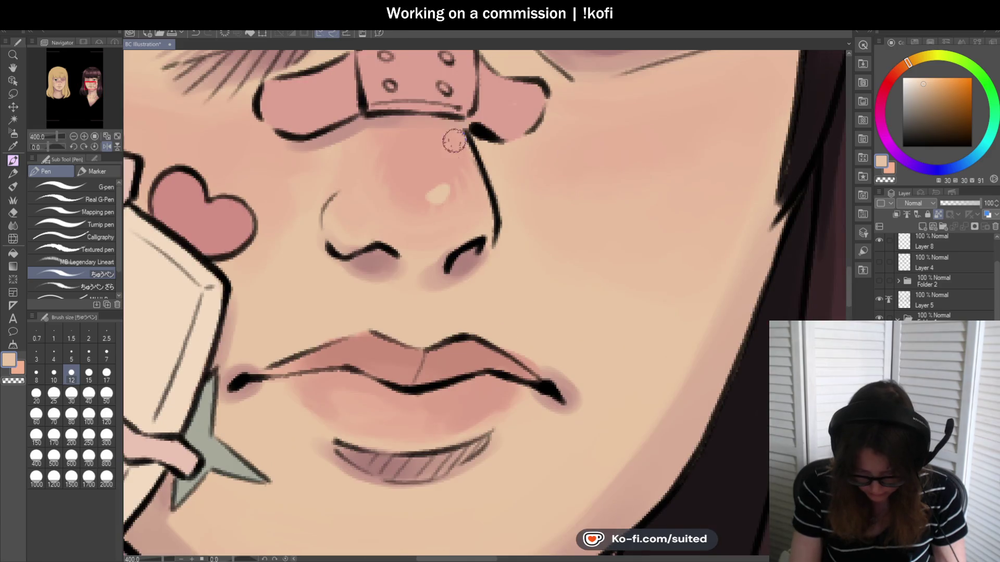
scroll(454, 174, down, 3)
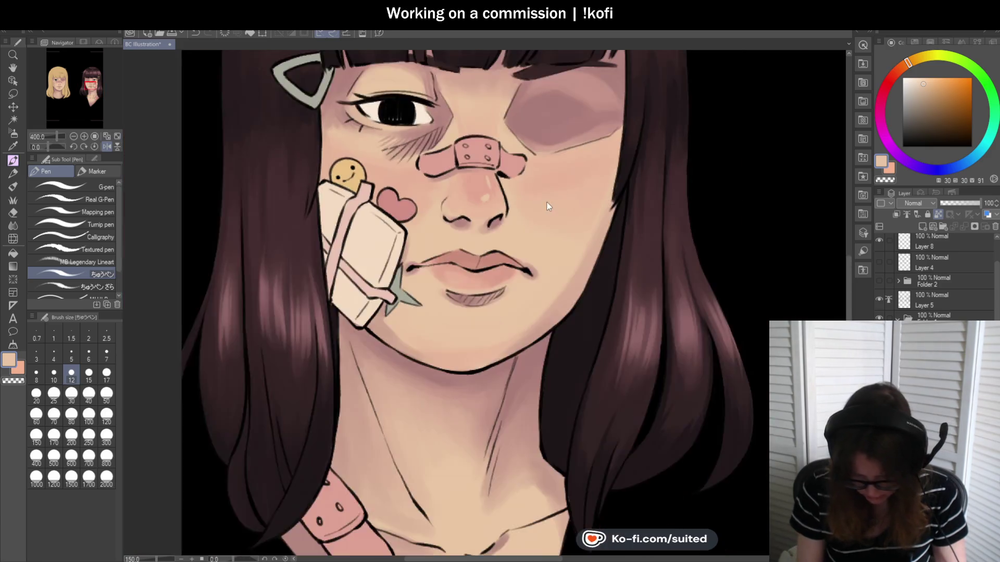
scroll(655, 236, down, 2)
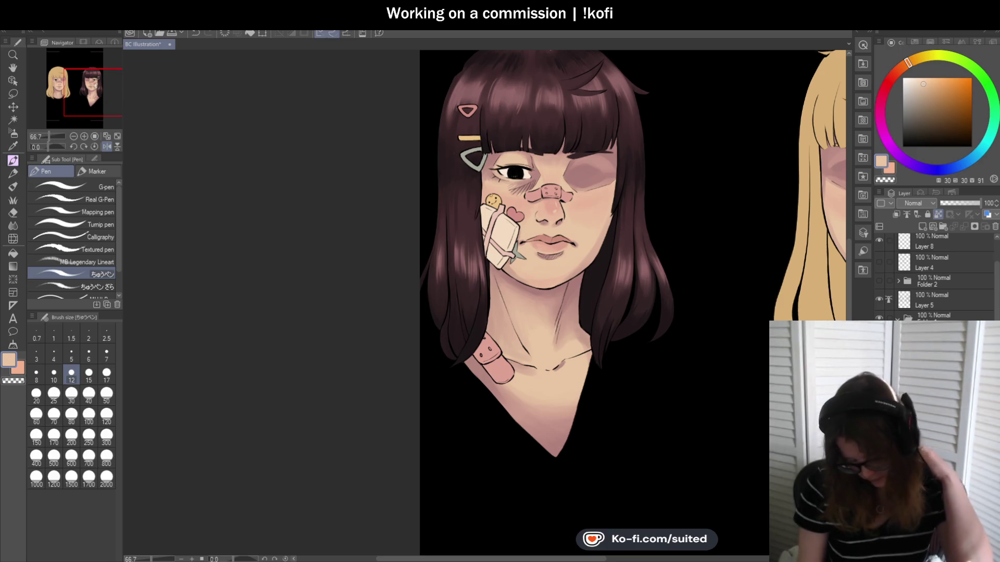
key(h)
scroll(438, 245, up, 3)
scroll(437, 244, up, 1)
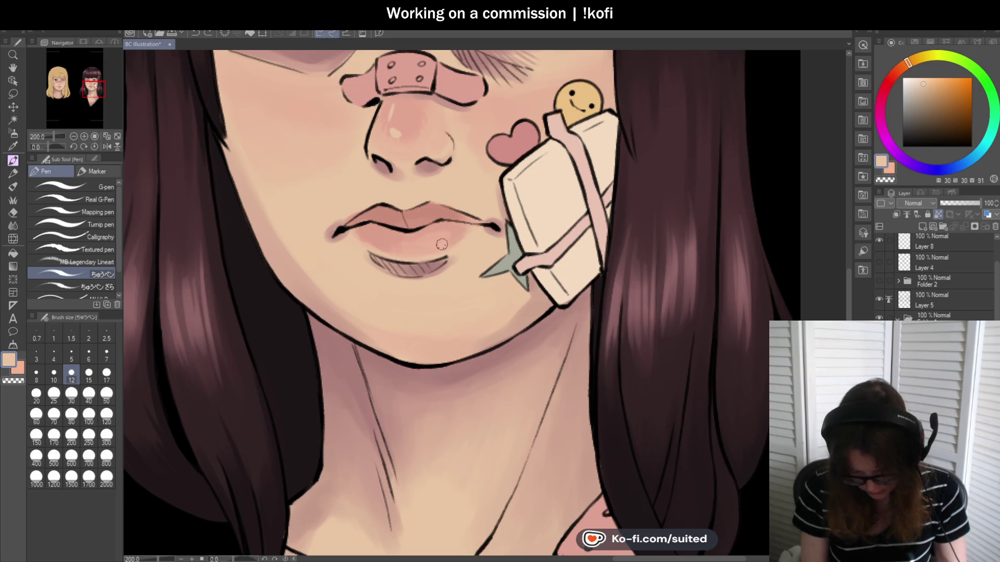
scroll(442, 244, down, 2)
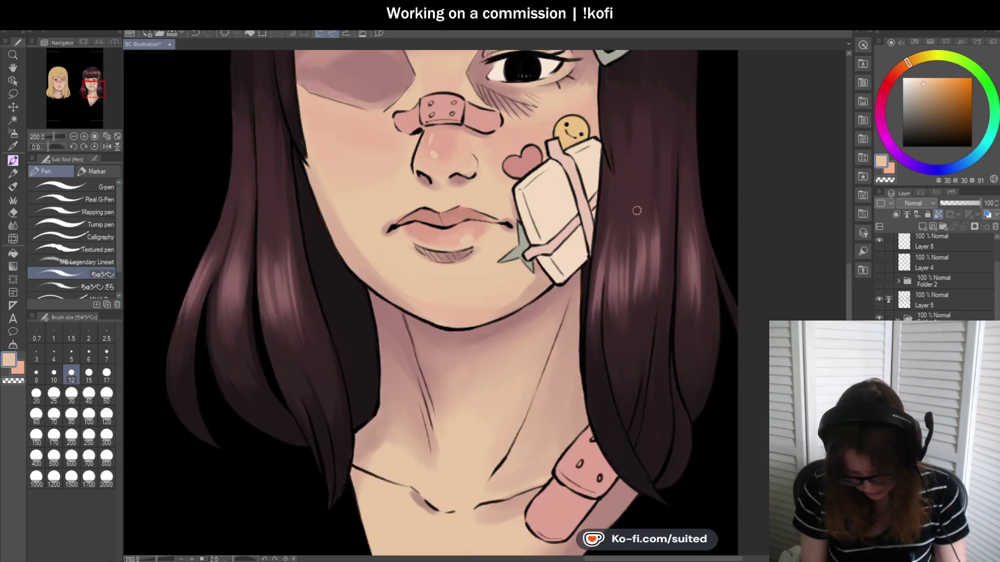
scroll(442, 244, down, 1)
scroll(563, 219, up, 3)
scroll(562, 219, up, 3)
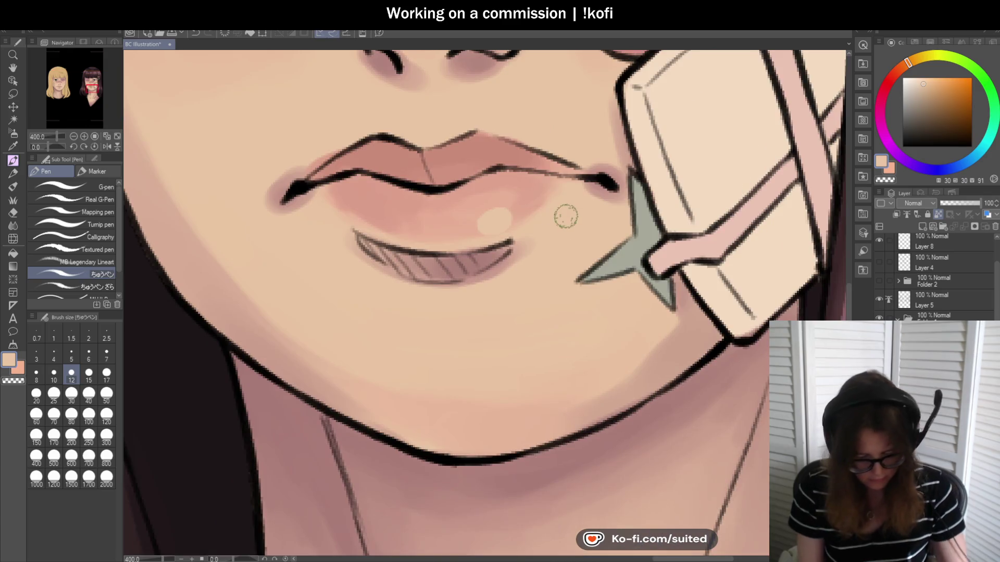
Sample the pink lip tone and paint it over the left side of the upper lip
key(i)
click(338, 213)
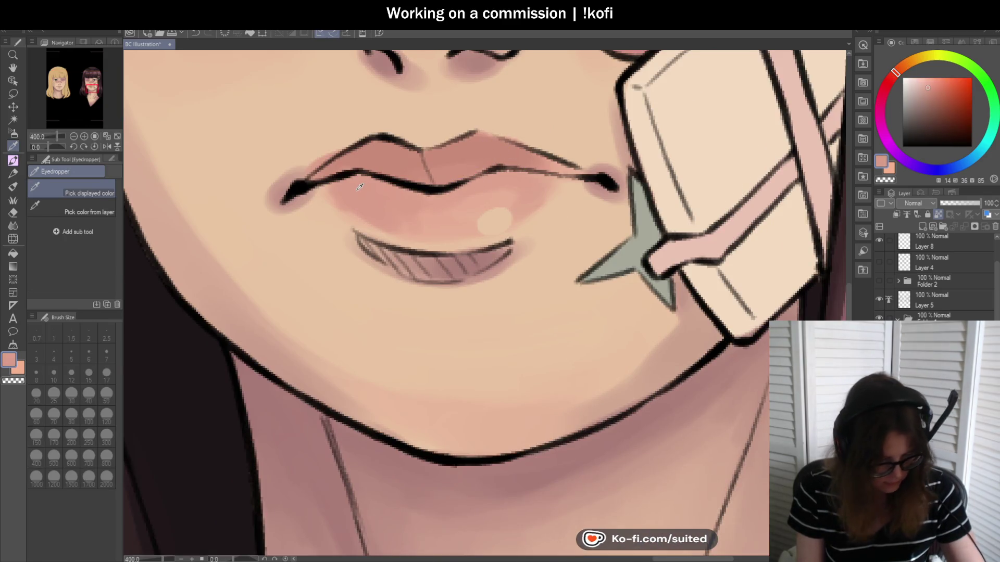
click(331, 226)
key(p)
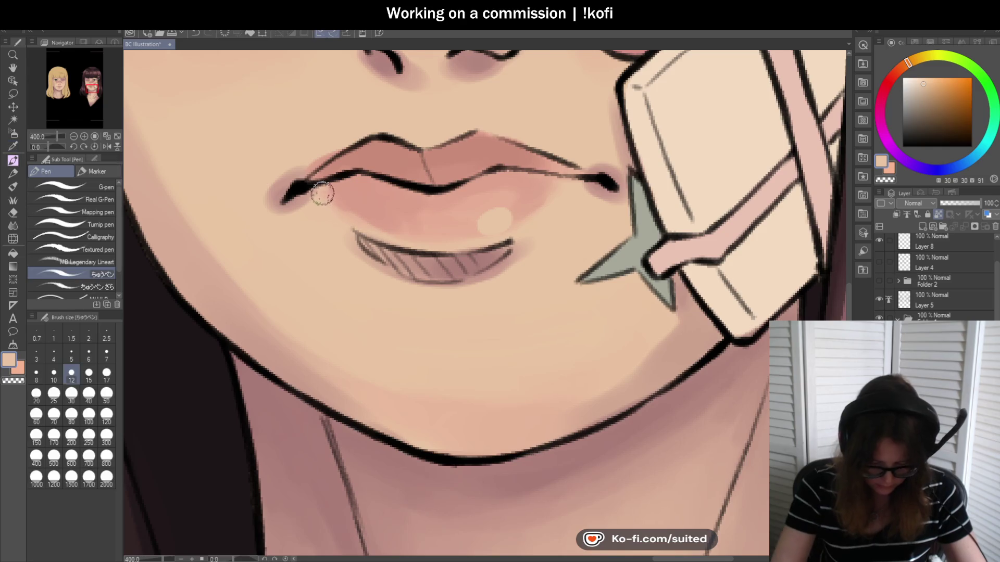
alt+click(359, 206)
drag(320, 181, 357, 185)
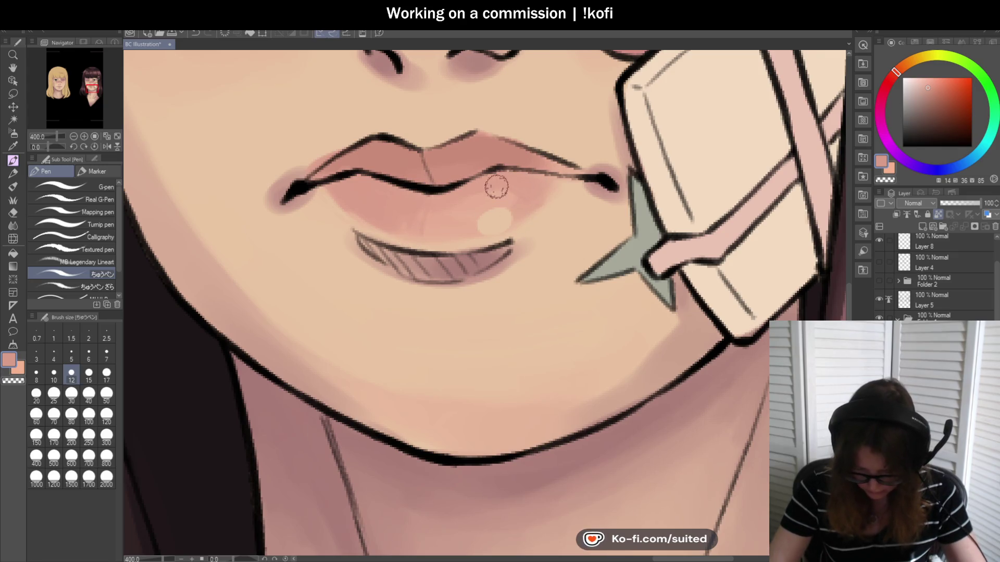
Sample the darker lip and skin tones, then pick a slightly darker dusty red-pink on the colour wheel
key(alt)
alt+click(466, 151)
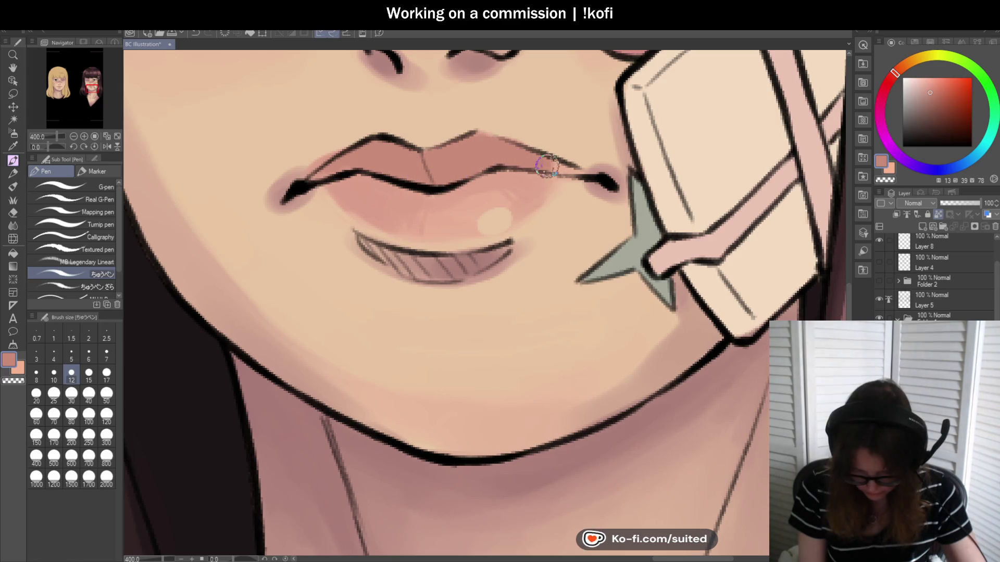
alt+click(344, 144)
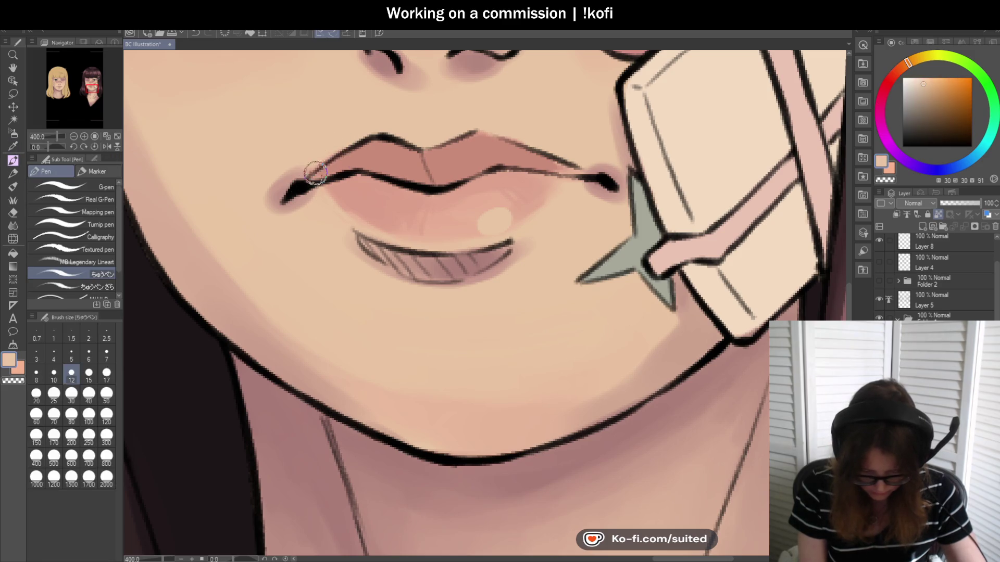
alt+click(312, 195)
click(892, 76)
click(930, 97)
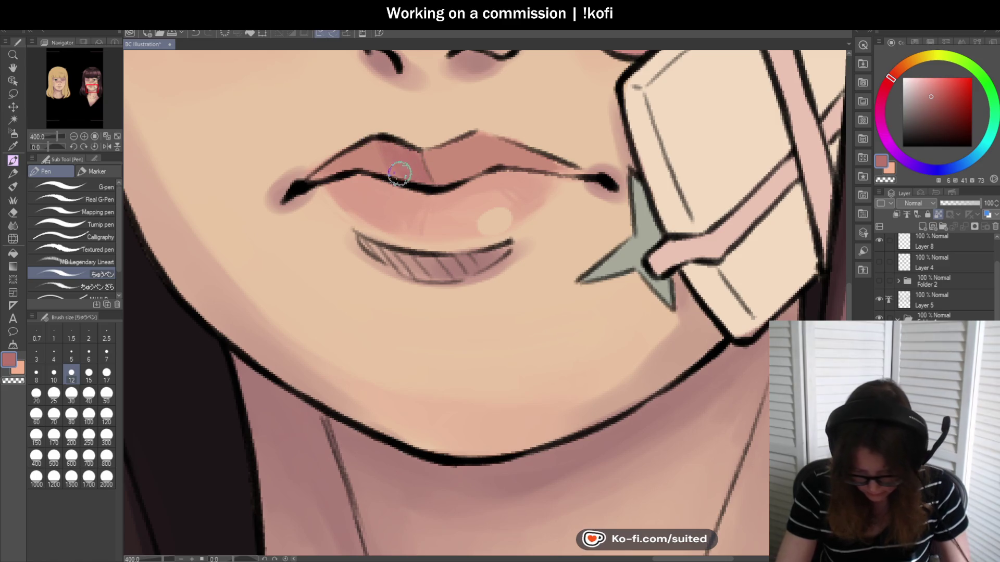
Reframe the view of the mouth and sample a lighter peach-pink from the lip
scroll(491, 223, down, 3)
scroll(491, 223, down, 4)
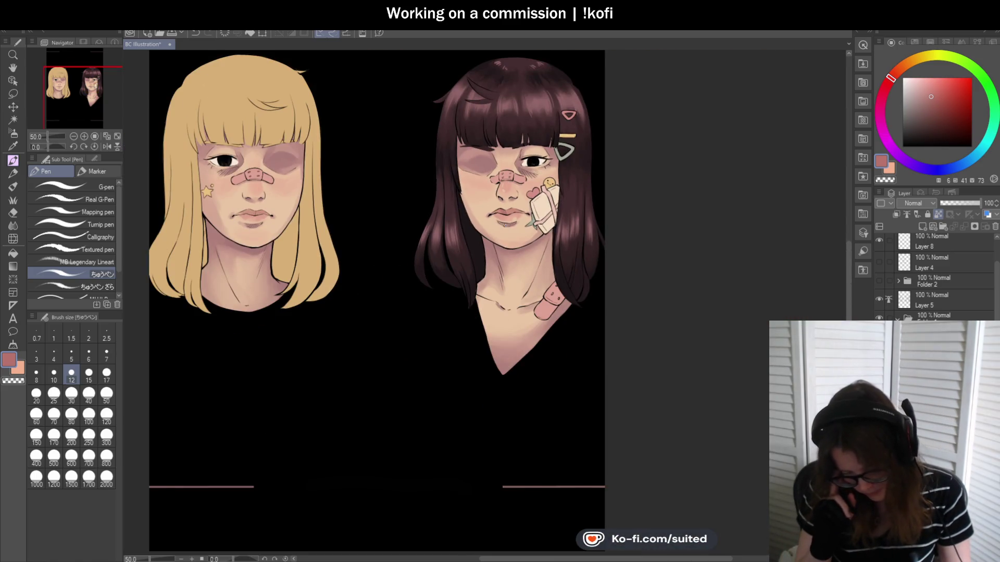
scroll(517, 212, up, 3)
scroll(516, 205, up, 1)
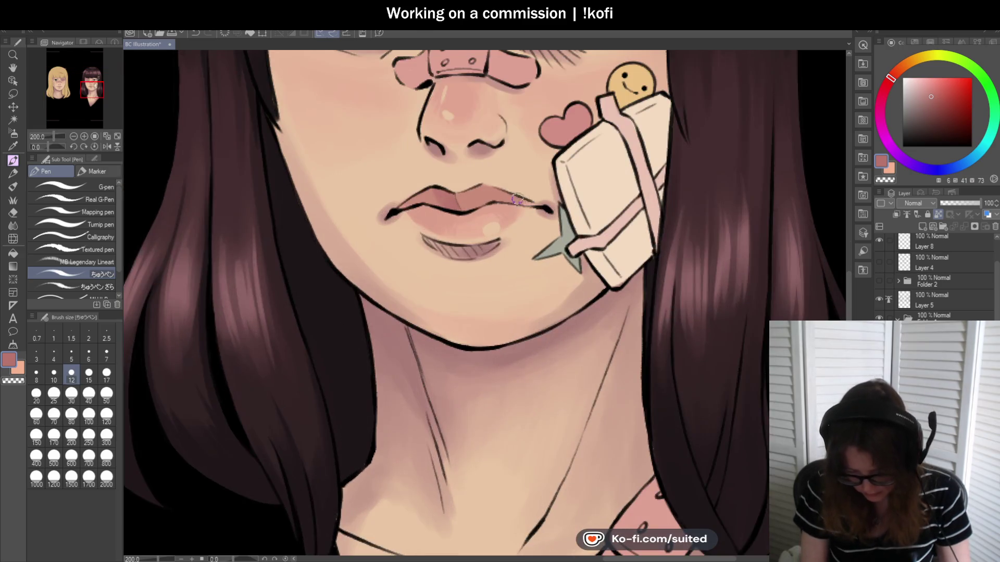
scroll(419, 197, up, 2)
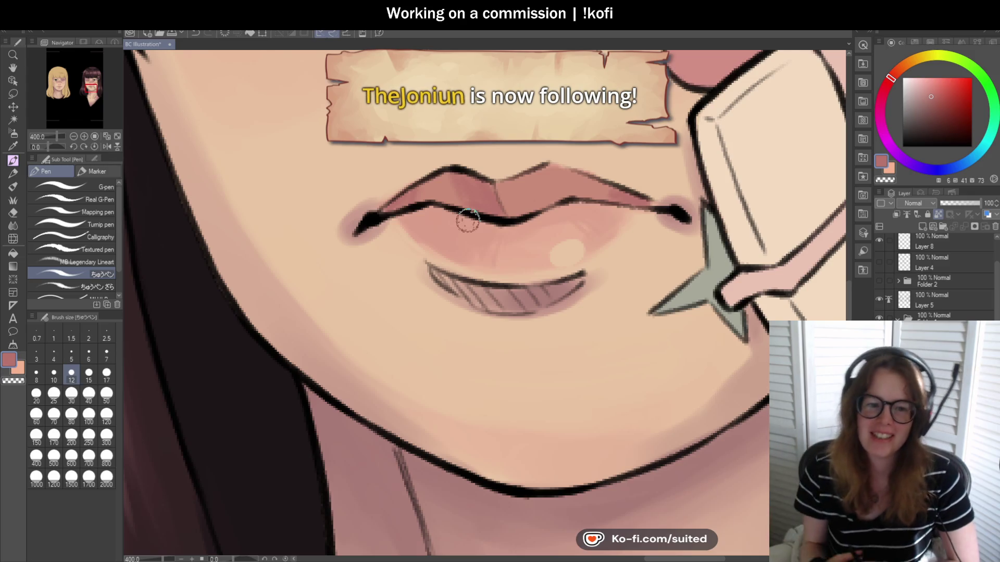
scroll(561, 221, down, 3)
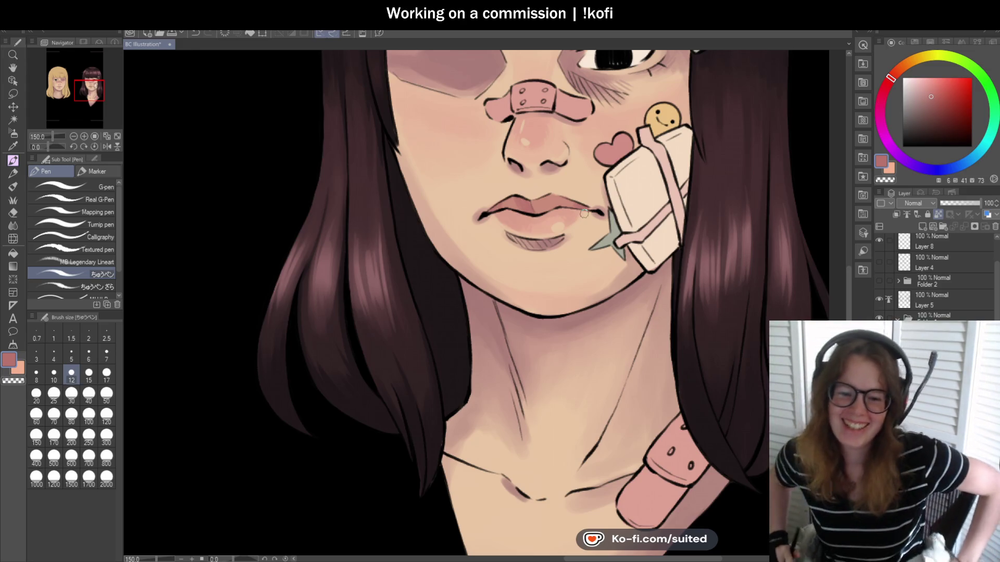
scroll(537, 191, up, 4)
scroll(428, 223, up, 1)
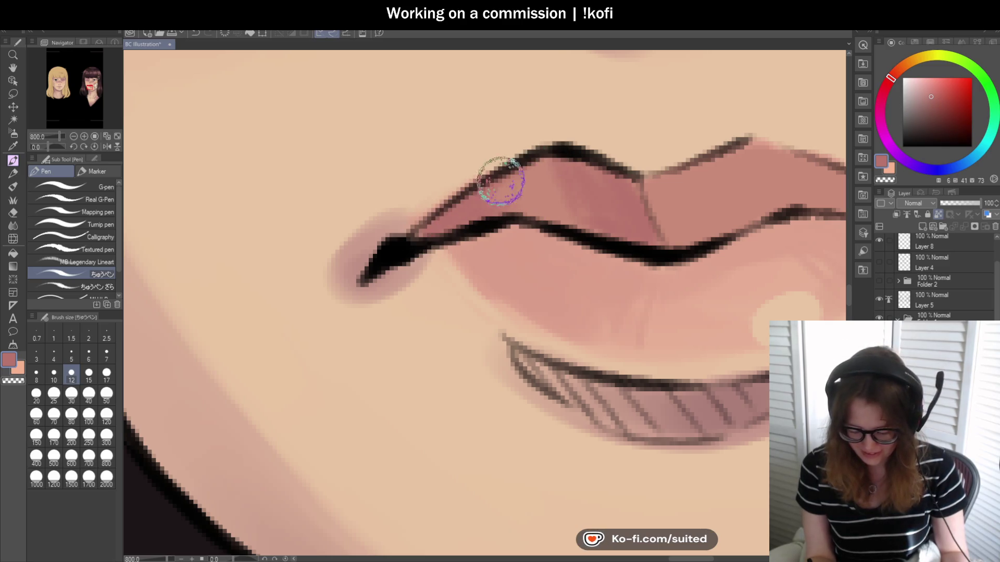
scroll(514, 167, down, 3)
scroll(458, 235, down, 1)
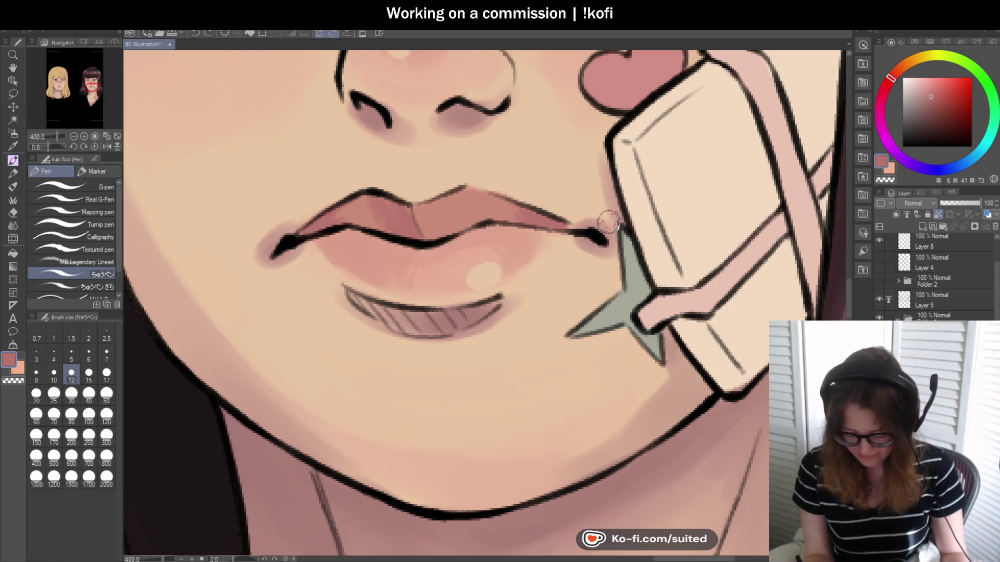
alt+click(523, 221)
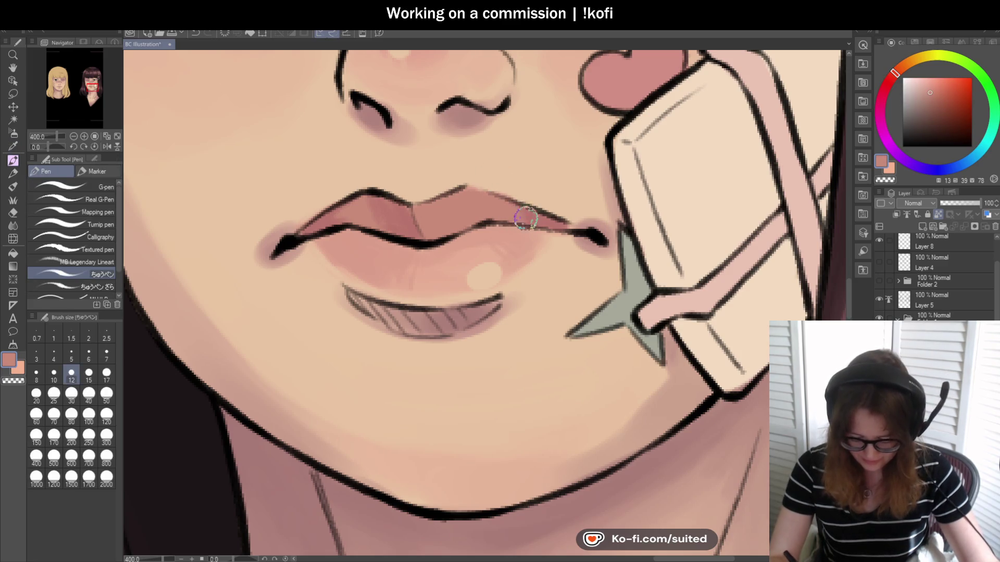
scroll(592, 276, down, 2)
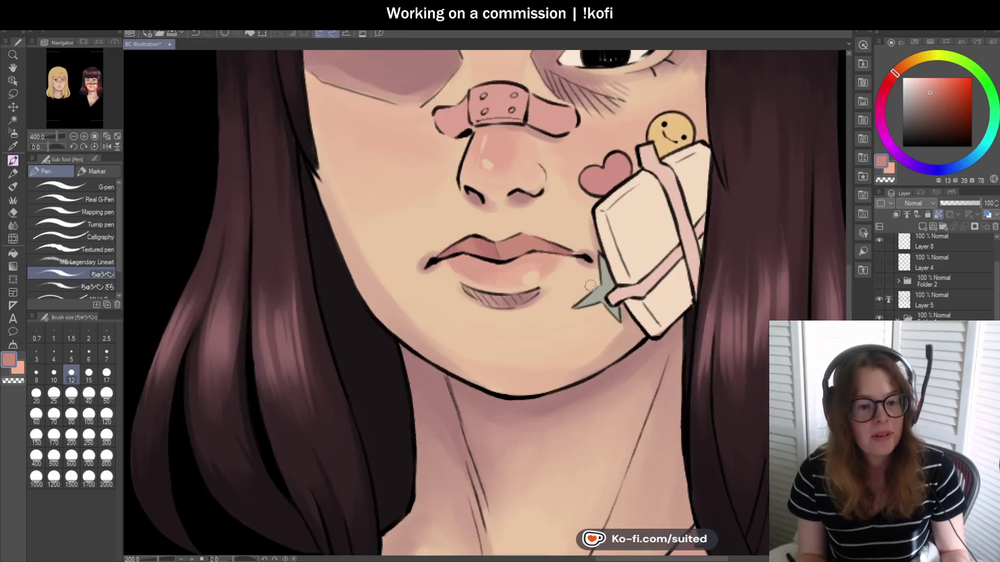
scroll(593, 276, down, 1)
scroll(620, 274, down, 1)
scroll(649, 270, down, 1)
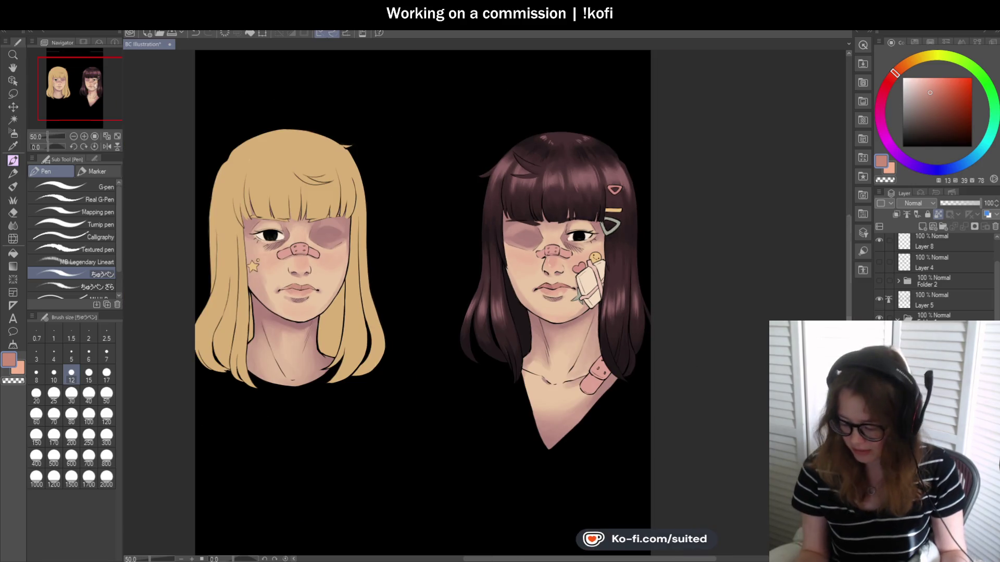
Show the dark gradient centre panel and 'TEXT GOES HERE' placeholder, then hide both again
click(879, 281)
scroll(459, 116, down, 1)
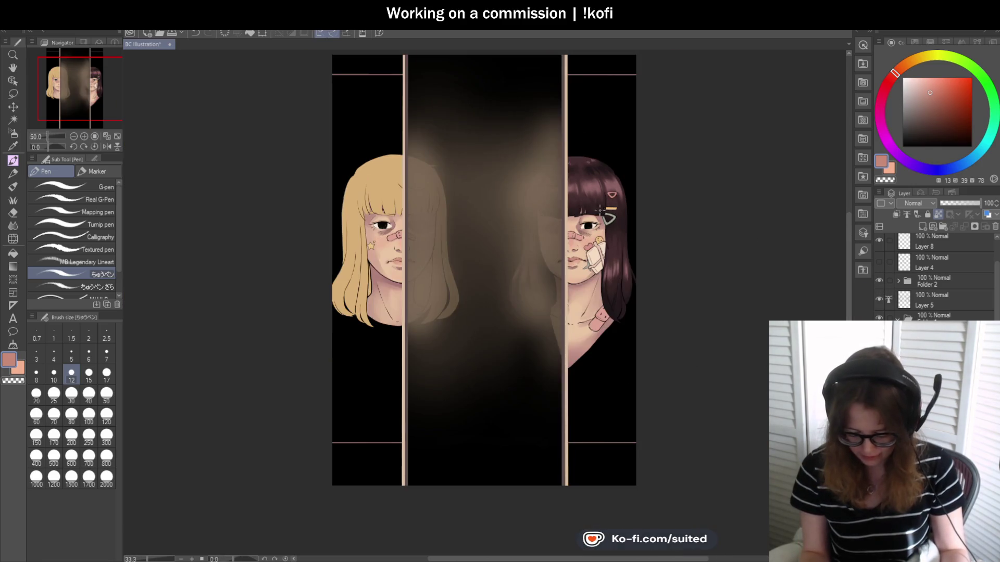
click(879, 263)
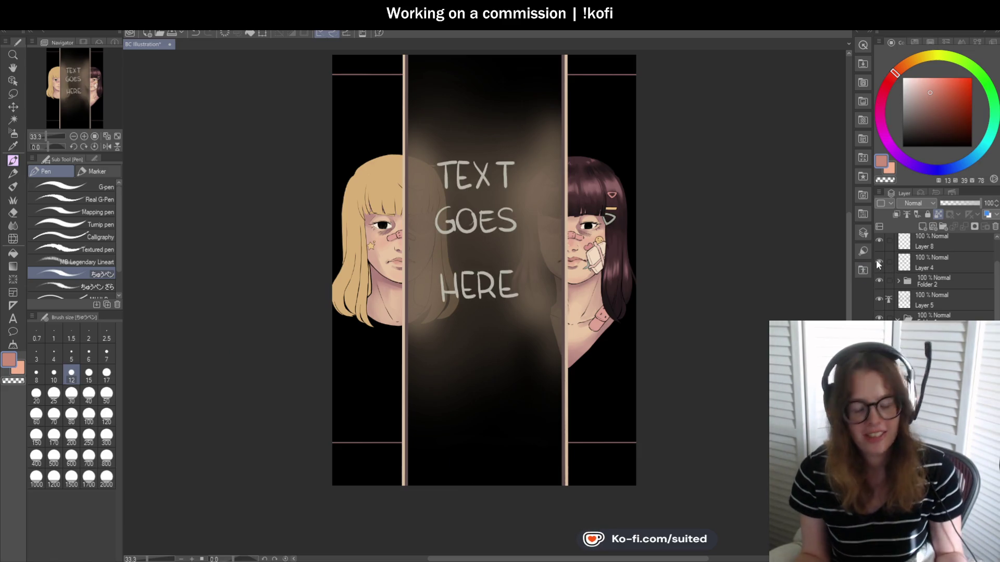
click(878, 265)
click(878, 283)
scroll(630, 268, up, 2)
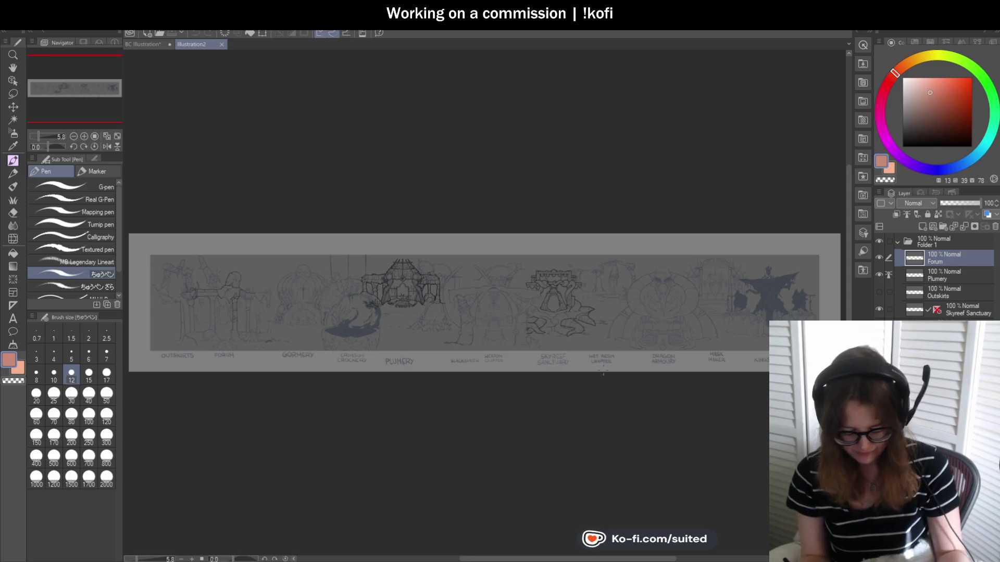
Hide the folder's dark ink layers and set the Skyreef Sanctuary layer to 100% opacity
click(879, 242)
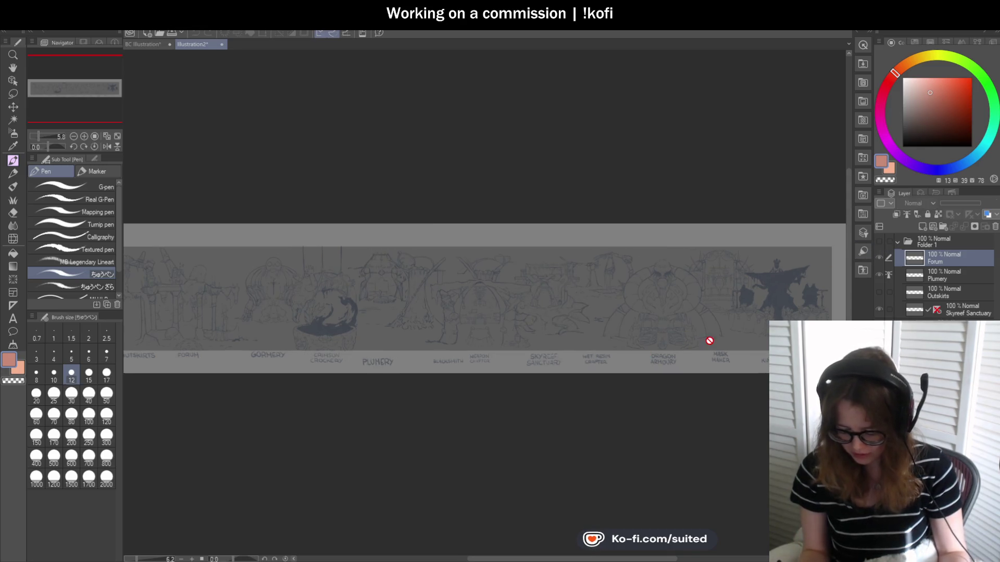
scroll(709, 341, up, 2)
click(970, 313)
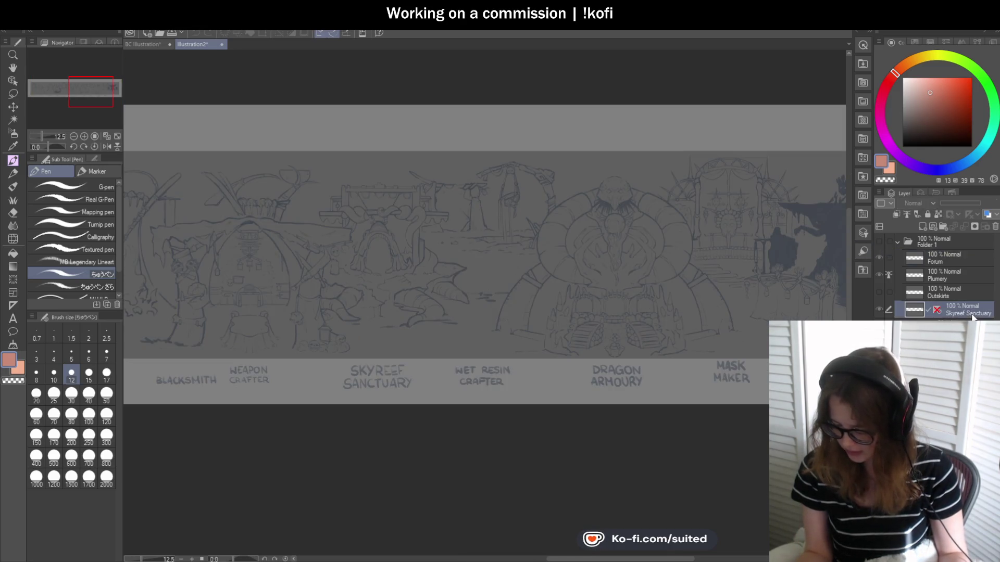
click(952, 280)
drag(958, 203, 981, 203)
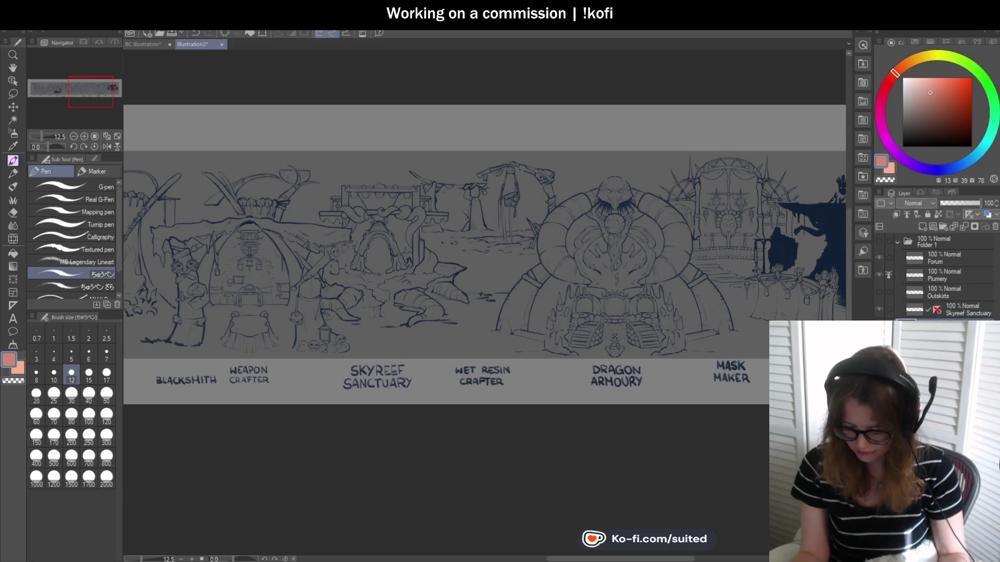
scroll(727, 300, up, 2)
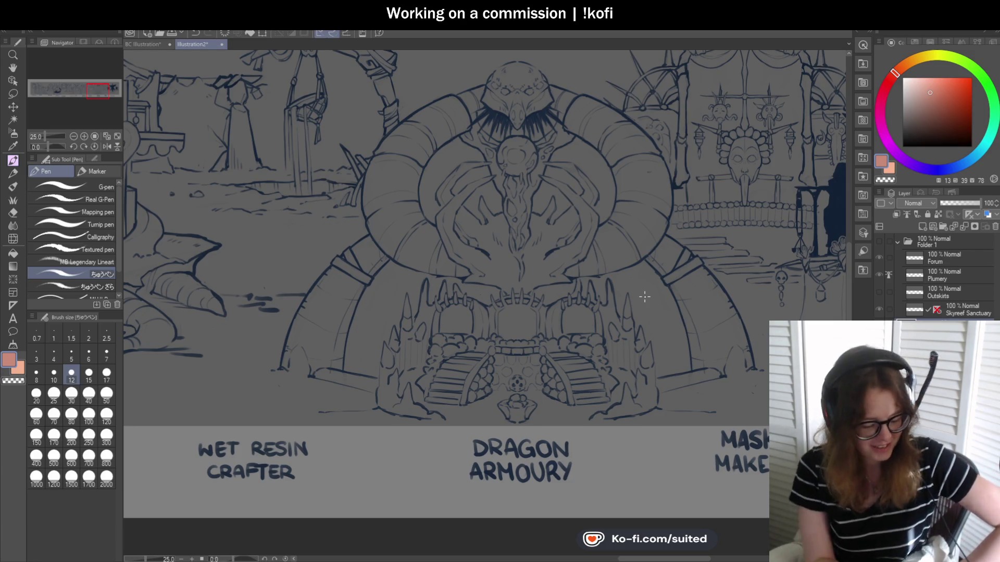
Pan across Mask Maker, Kingsmith, Dragon Armoury, Weapon Crafter, Plumery and Blacksmith sketches
key(h)
drag(670, 335, 352, 359)
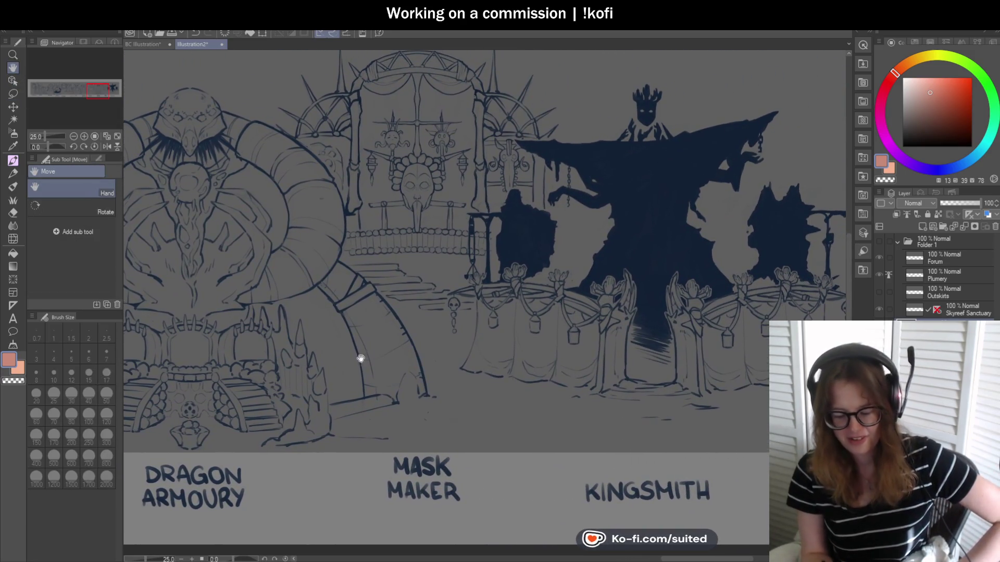
drag(585, 383, 512, 373)
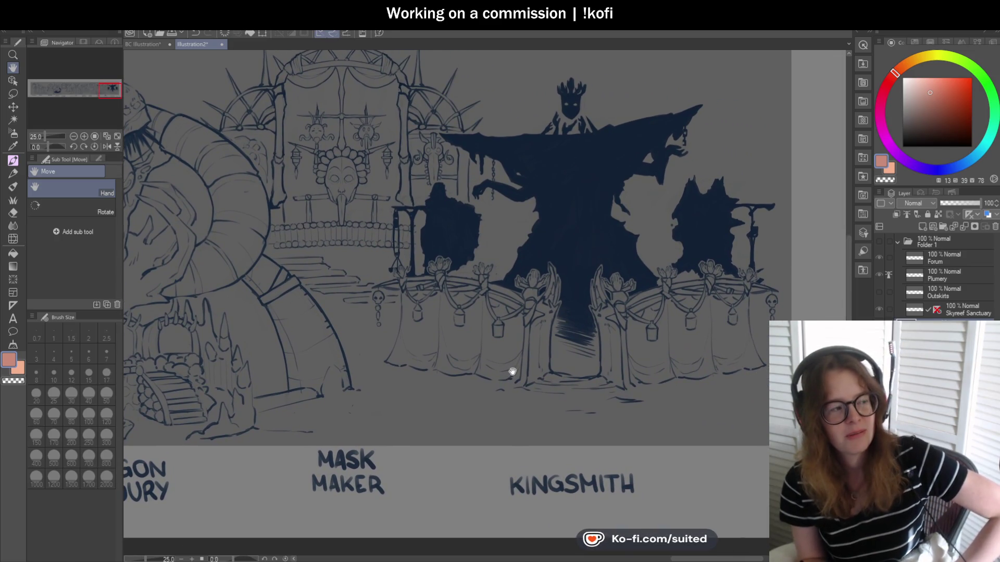
mouse_move(500, 350)
mouse_down()
mouse_move(745, 365)
mouse_move(688, 358)
mouse_move(714, 359)
mouse_up()
drag(451, 375, 642, 375)
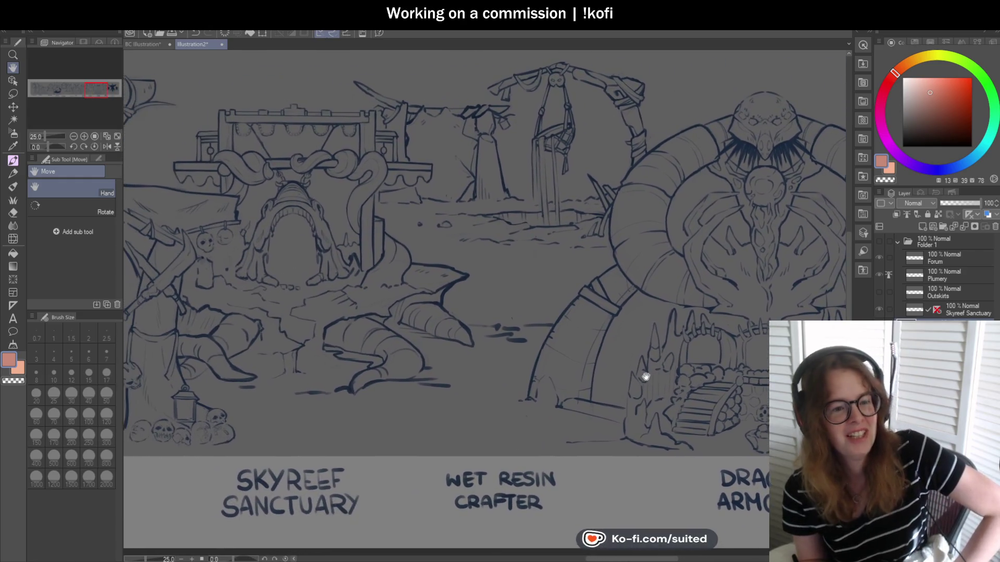
drag(430, 380, 629, 372)
drag(413, 380, 602, 374)
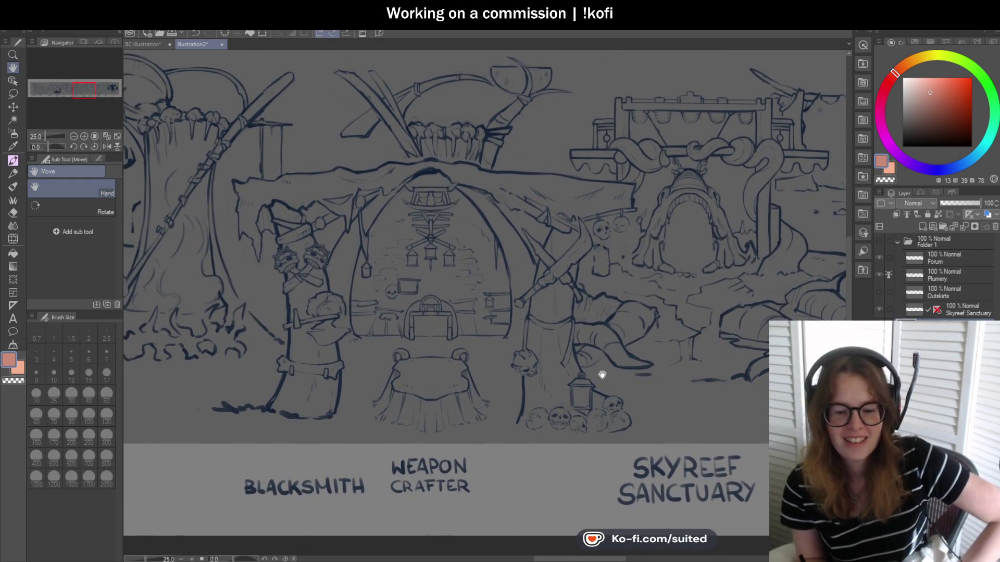
drag(404, 380, 617, 380)
drag(426, 380, 585, 364)
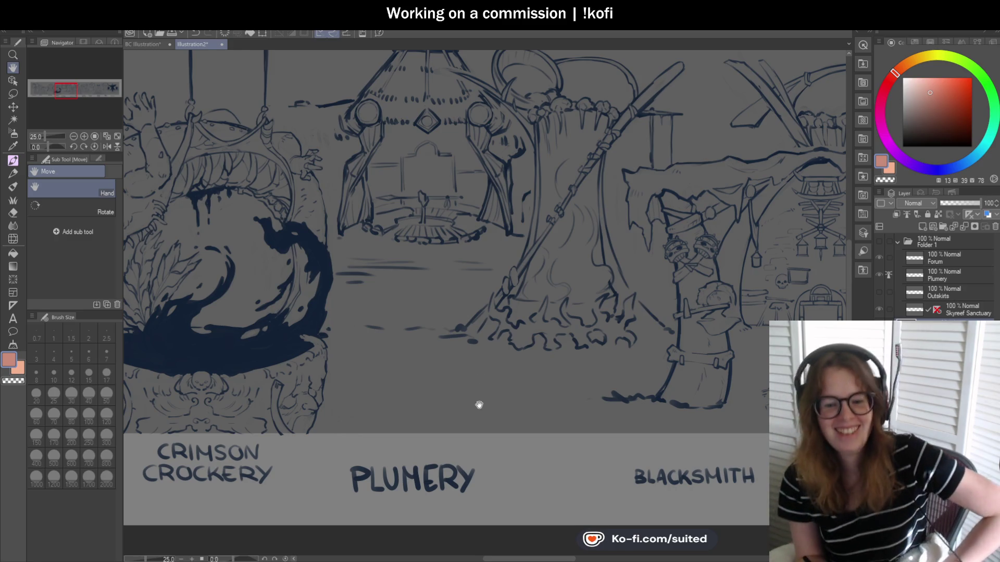
Pan on to Outskirts, Forum and Crimson Crockery, centring the view on Gormery
drag(475, 375, 734, 396)
mouse_move(529, 388)
mouse_down()
mouse_move(596, 392)
mouse_move(638, 382)
mouse_up()
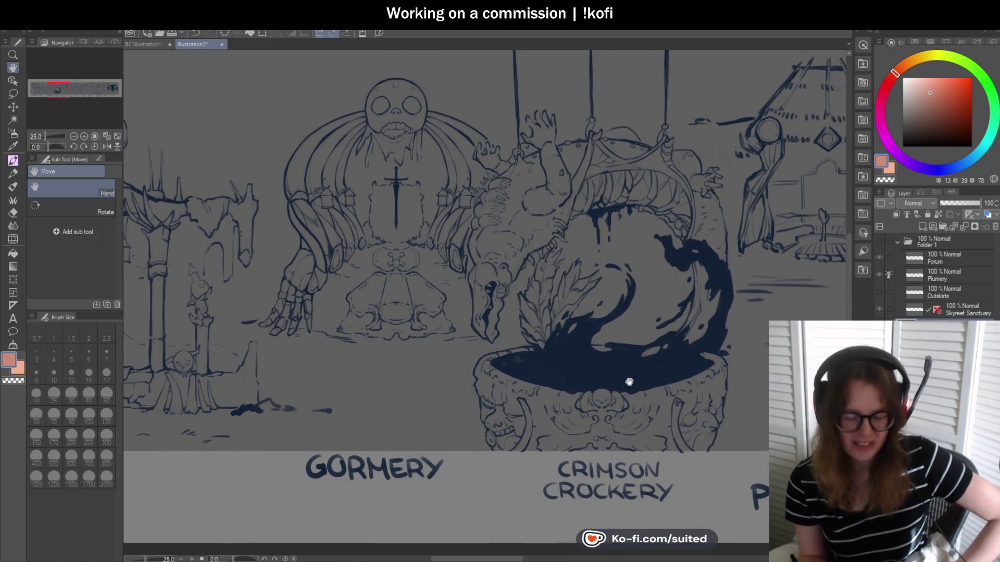
drag(525, 397, 734, 396)
drag(560, 389, 698, 408)
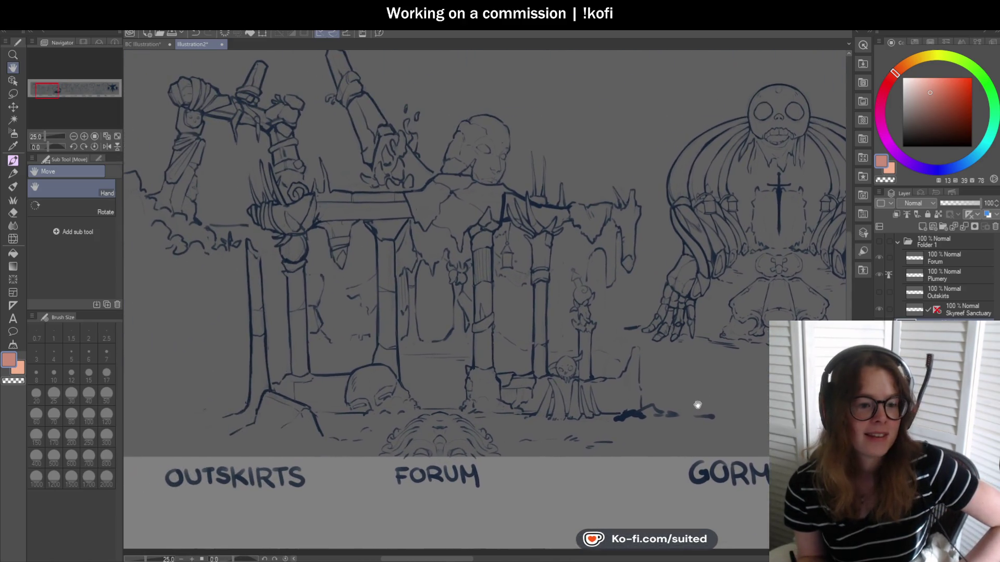
mouse_move(553, 404)
mouse_down()
mouse_move(540, 424)
mouse_move(522, 414)
mouse_up()
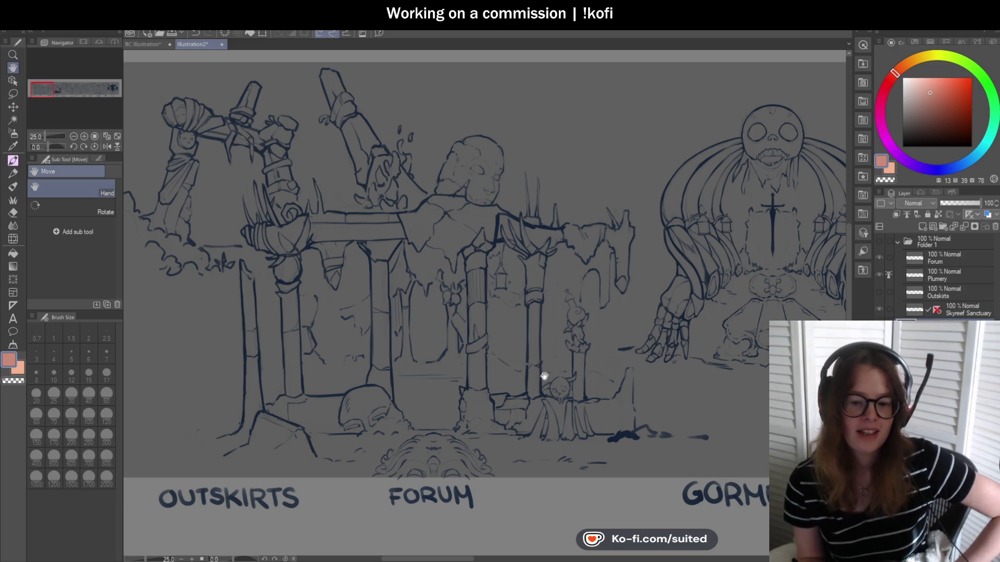
drag(556, 405, 503, 407)
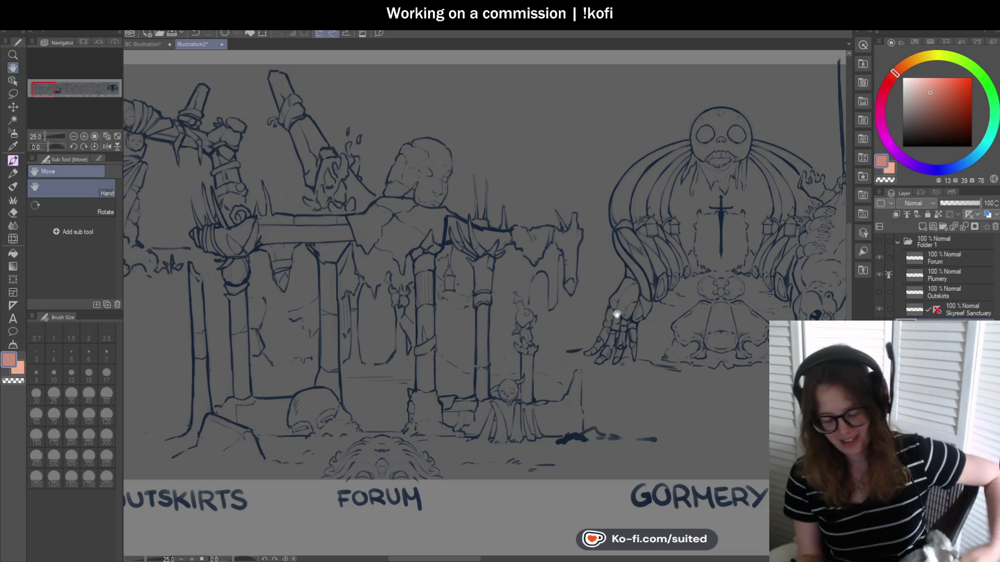
drag(644, 393, 489, 408)
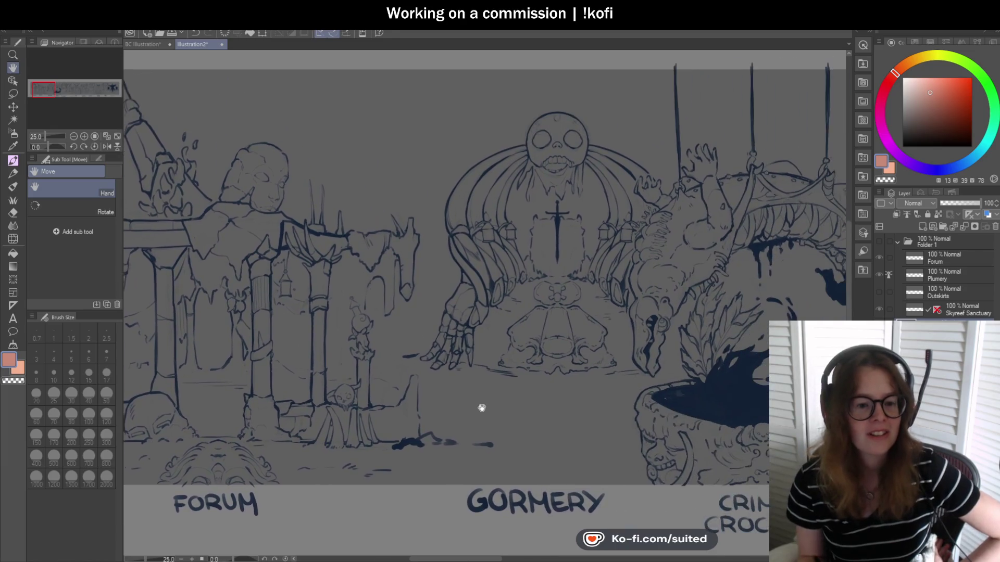
scroll(489, 408, right, 3)
scroll(587, 392, right, 3)
scroll(675, 393, right, 3)
scroll(554, 384, right, 3)
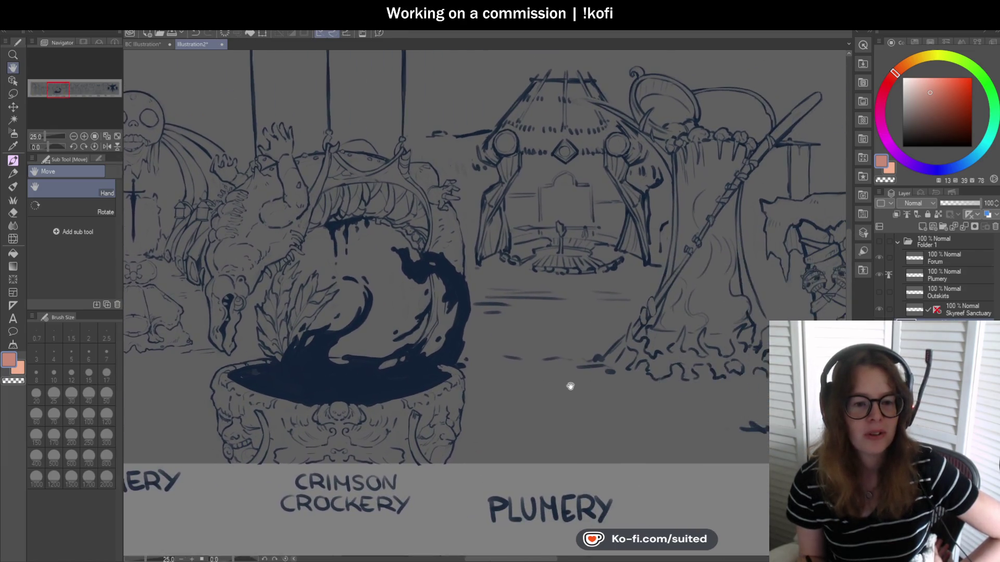
drag(578, 387, 542, 379)
Turn on Folder 1's clean line art and the Outskirts line art to review them
click(879, 241)
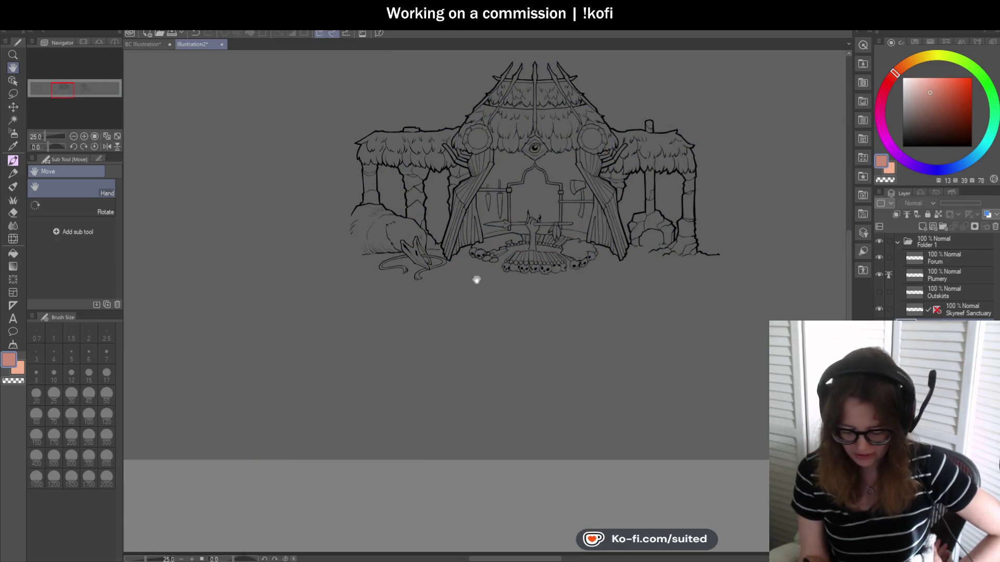
scroll(467, 267, left, 10)
scroll(469, 364, left, 5)
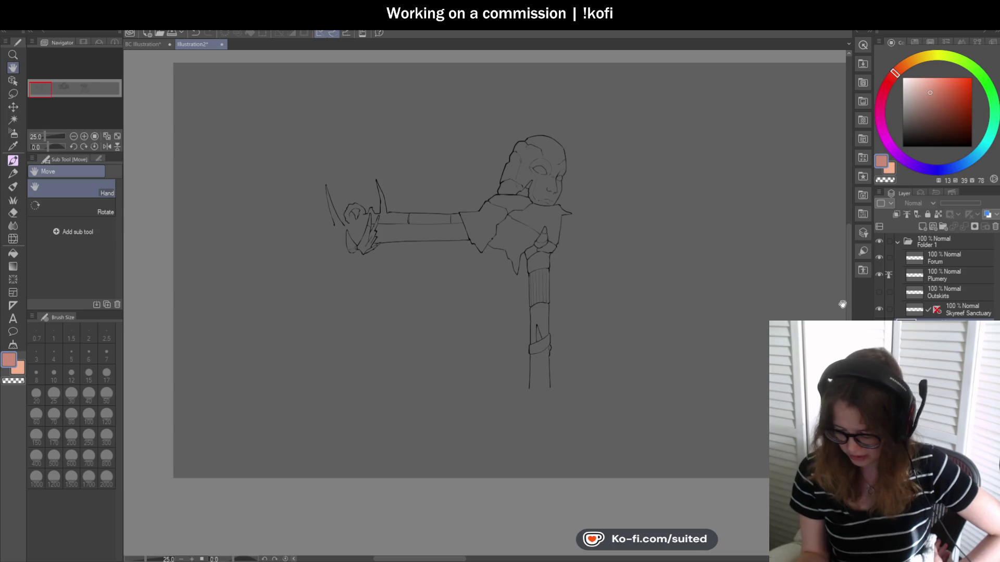
click(878, 292)
scroll(636, 319, right, 5)
scroll(504, 287, right, 5)
scroll(447, 295, right, 5)
scroll(521, 359, right, 1)
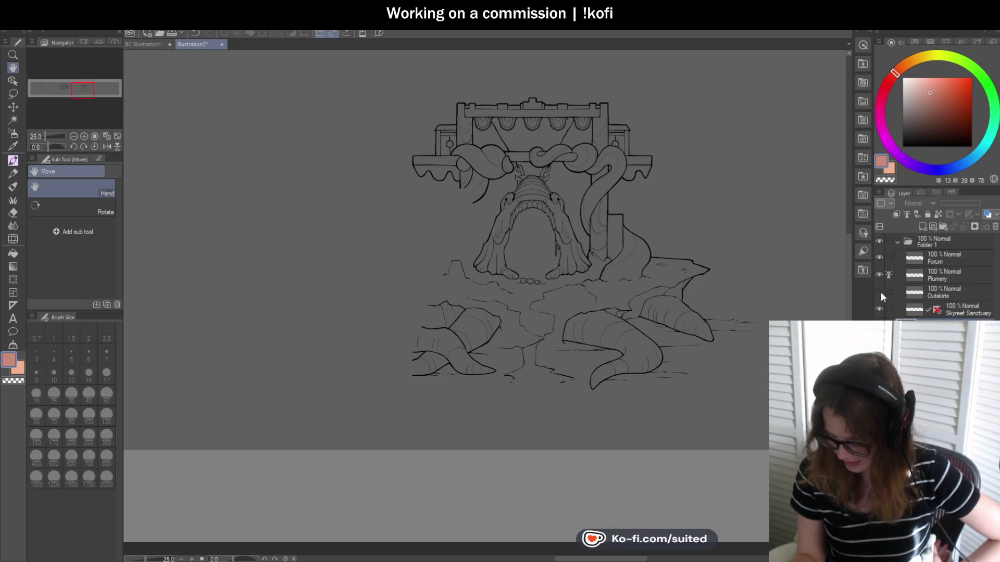
Hide Folder 1's line art again and close the Illustration2 file
click(896, 241)
click(879, 257)
click(878, 241)
drag(693, 375, 318, 397)
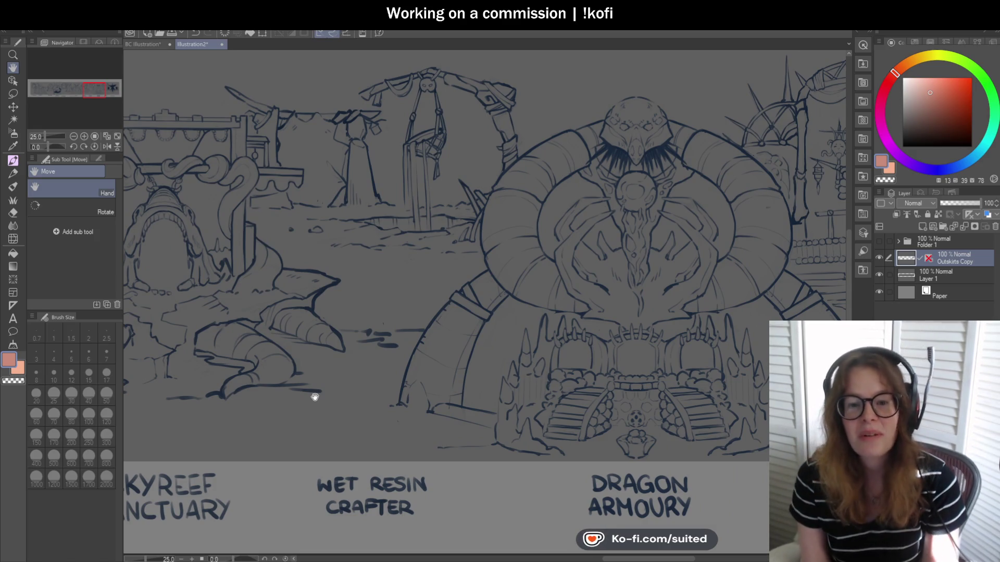
click(221, 44)
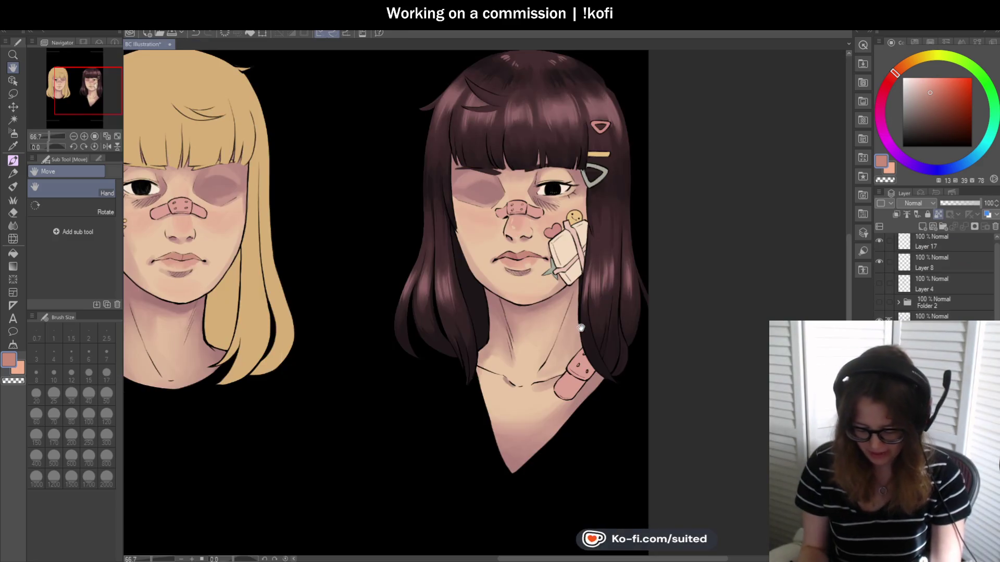
Zoom in to 200% on the brunette's lips, sample her lip colour and switch to the Pen
drag(654, 368, 607, 373)
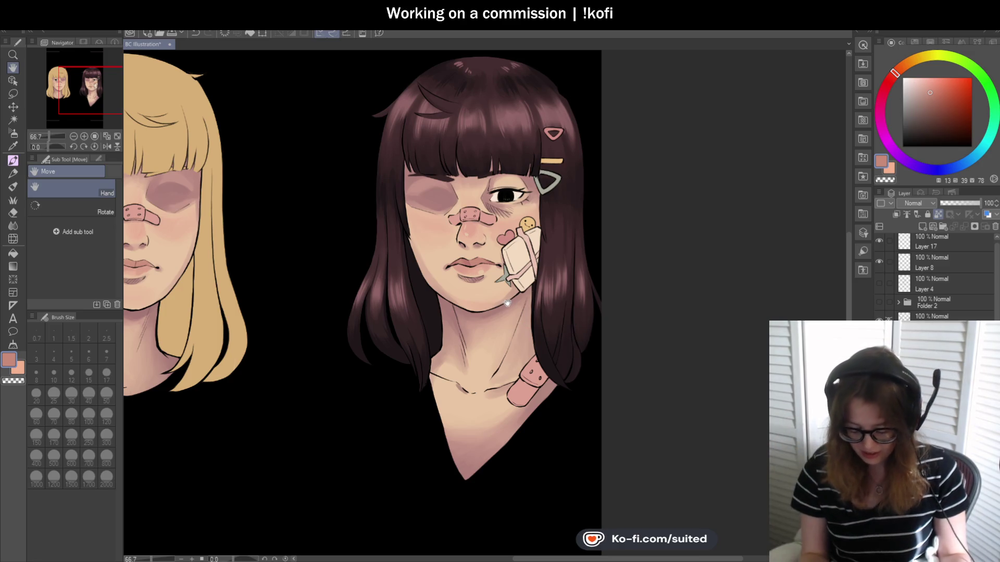
scroll(499, 313, up, 2)
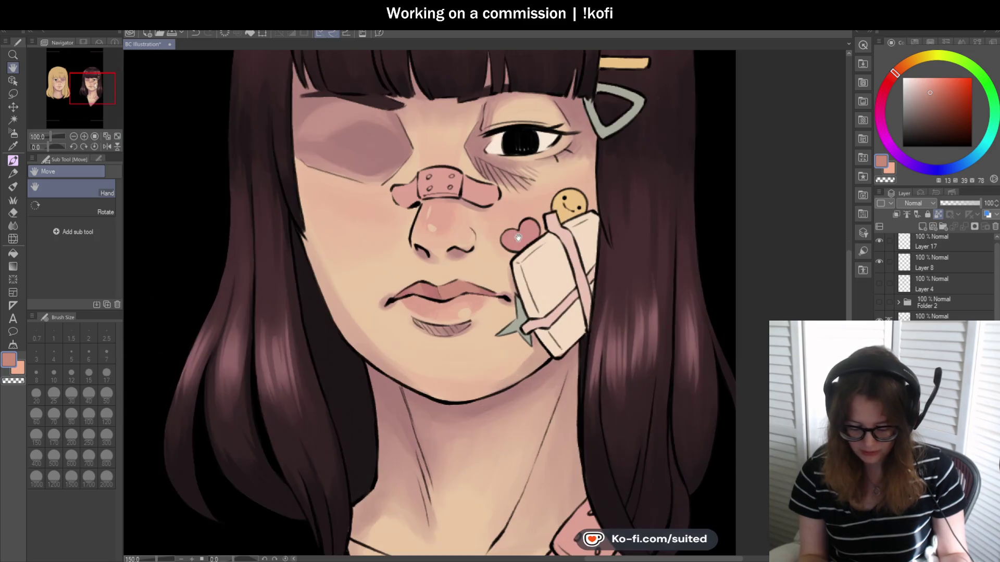
scroll(491, 329, up, 2)
scroll(491, 328, up, 1)
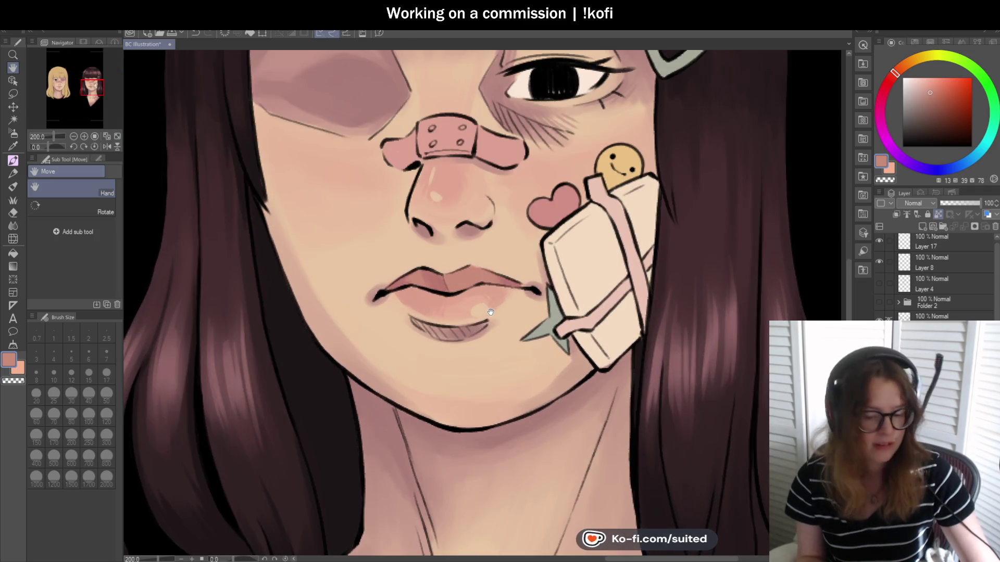
alt+click(439, 281)
key(p)
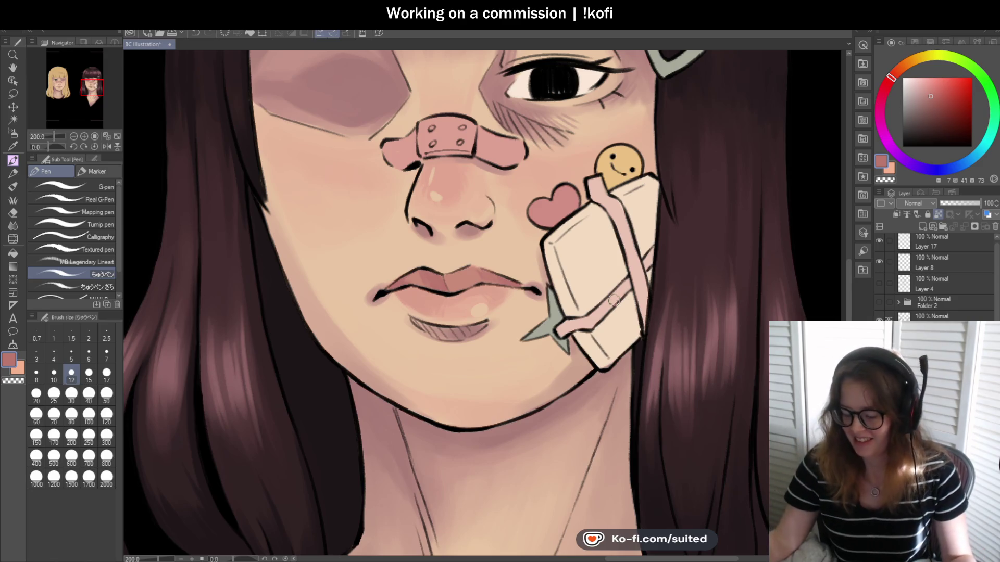
Zoom out to fit both heads, then blend sampled peach skin tone into the bruise beside the eye
key(ctrl+minus)
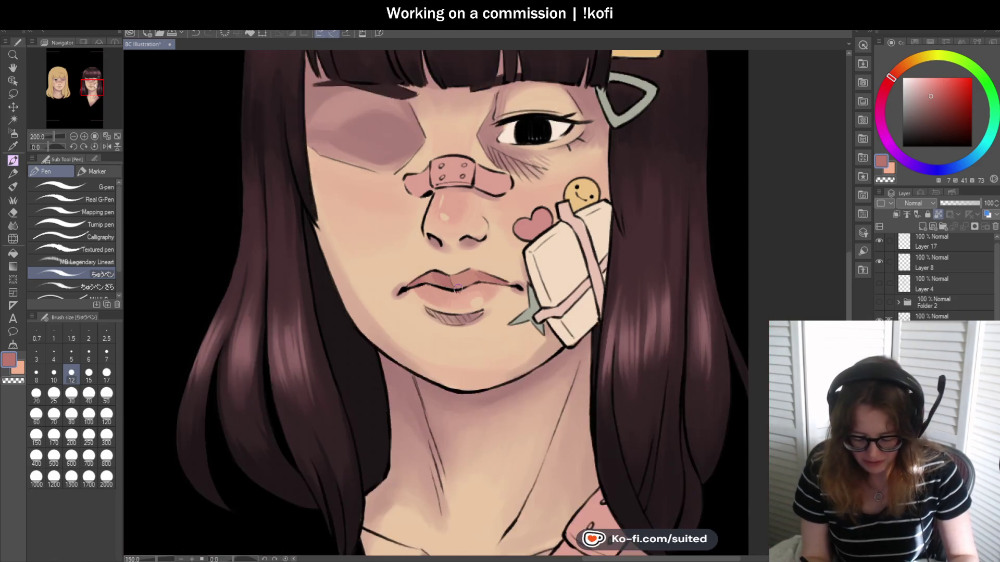
key(ctrl+minus)
key(ctrl+minus)
key(ctrl+minus)
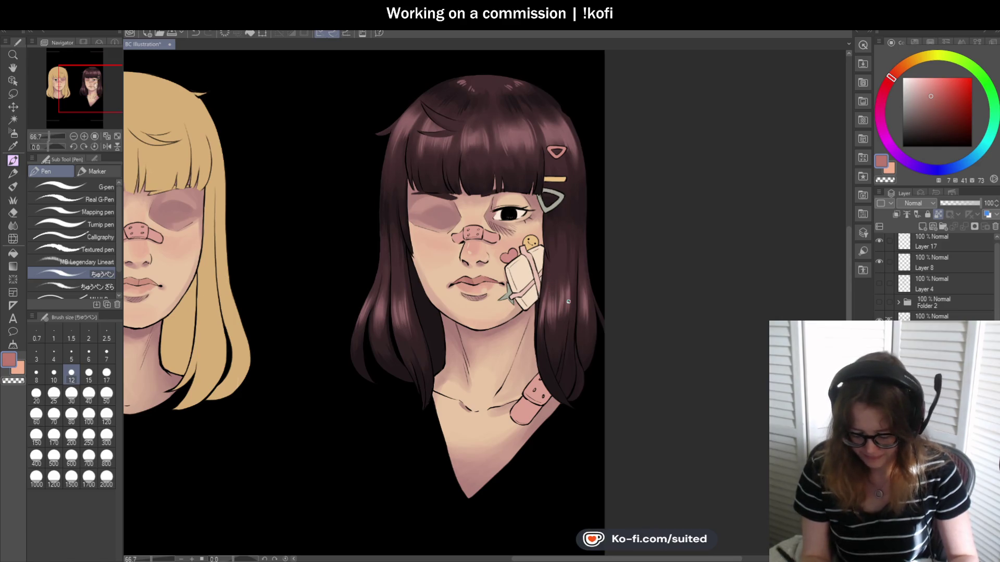
key(ctrl+minus)
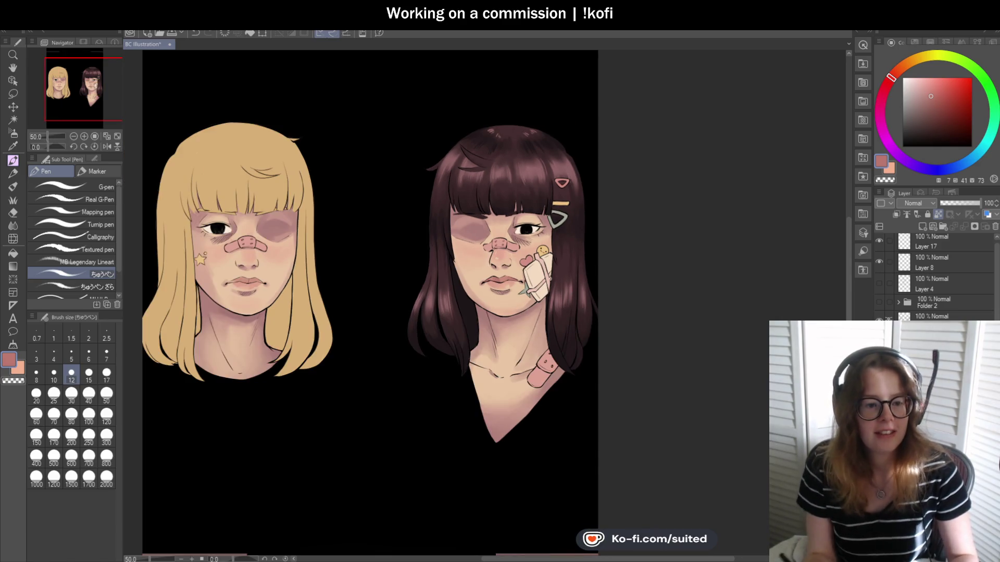
scroll(523, 237, up, 3)
scroll(523, 236, up, 1)
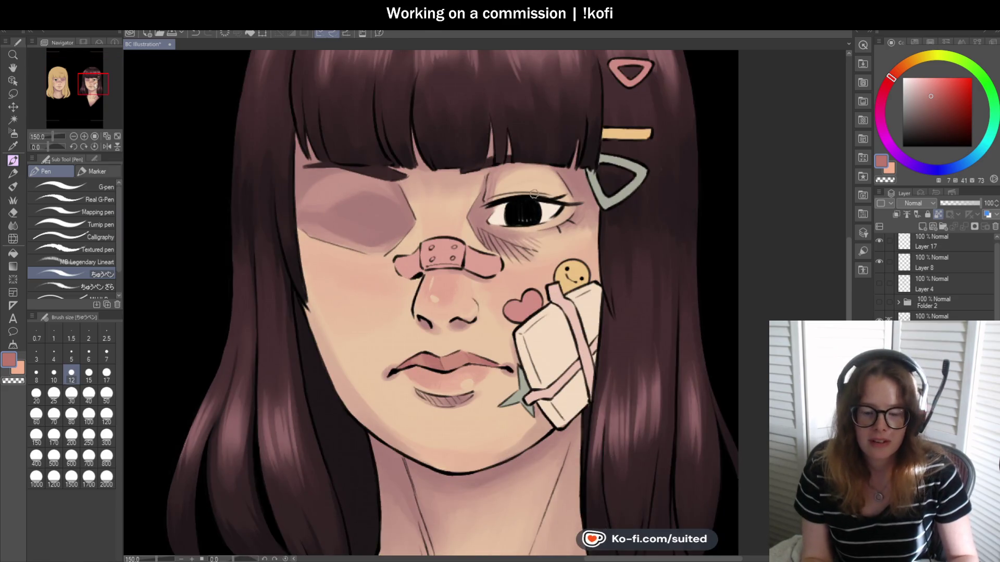
scroll(537, 191, down, 1)
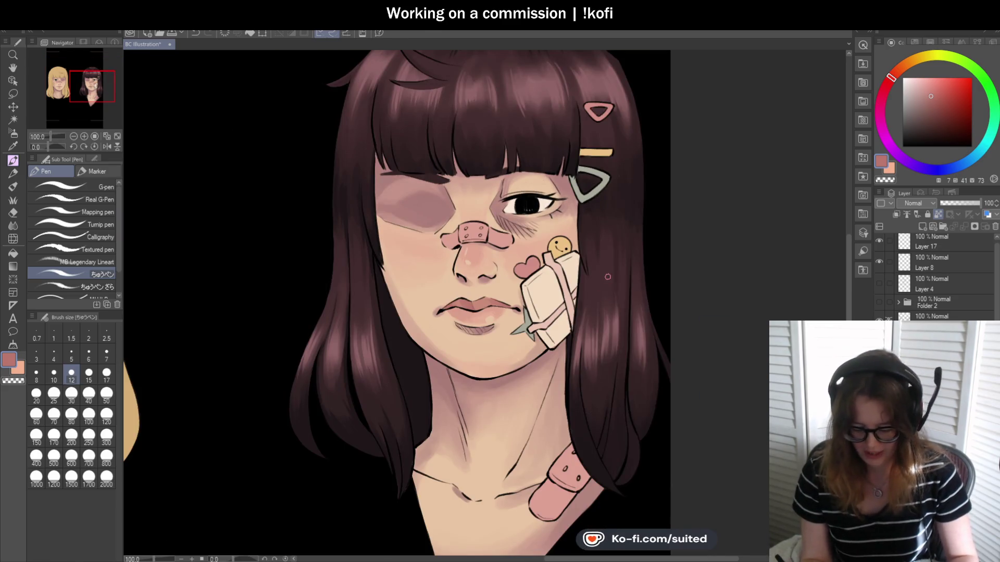
scroll(607, 270, up, 2)
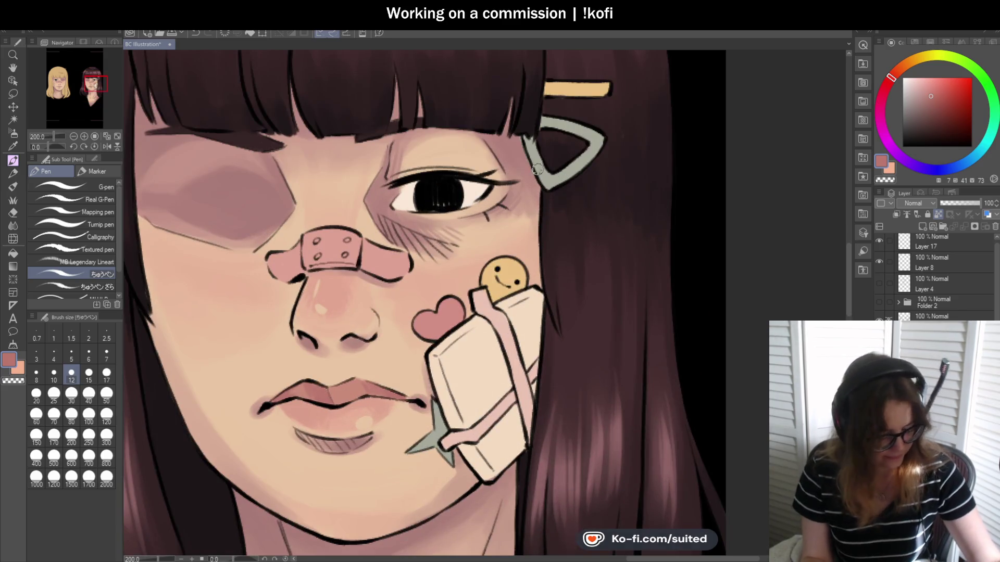
key(b)
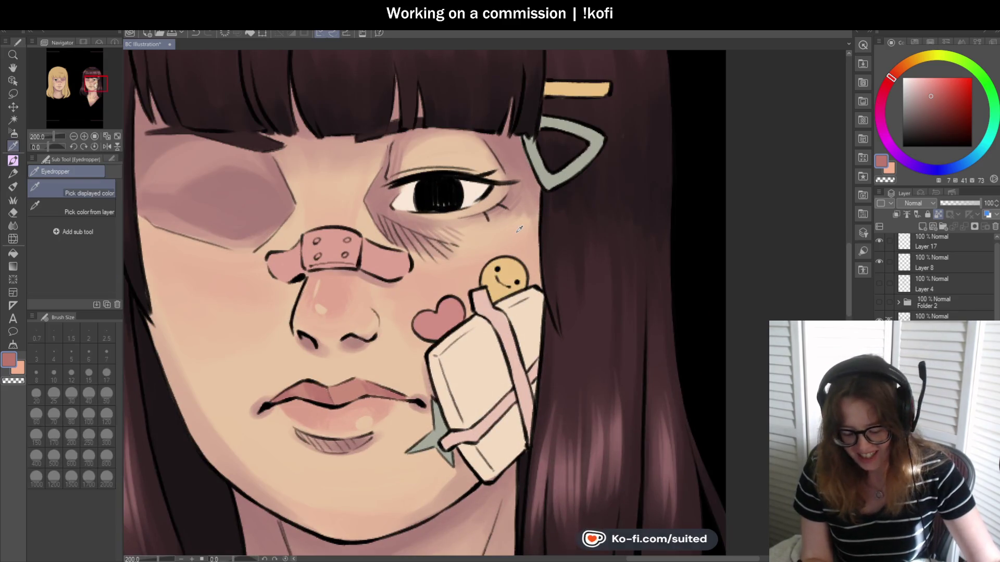
alt+click(525, 213)
drag(524, 214, 525, 230)
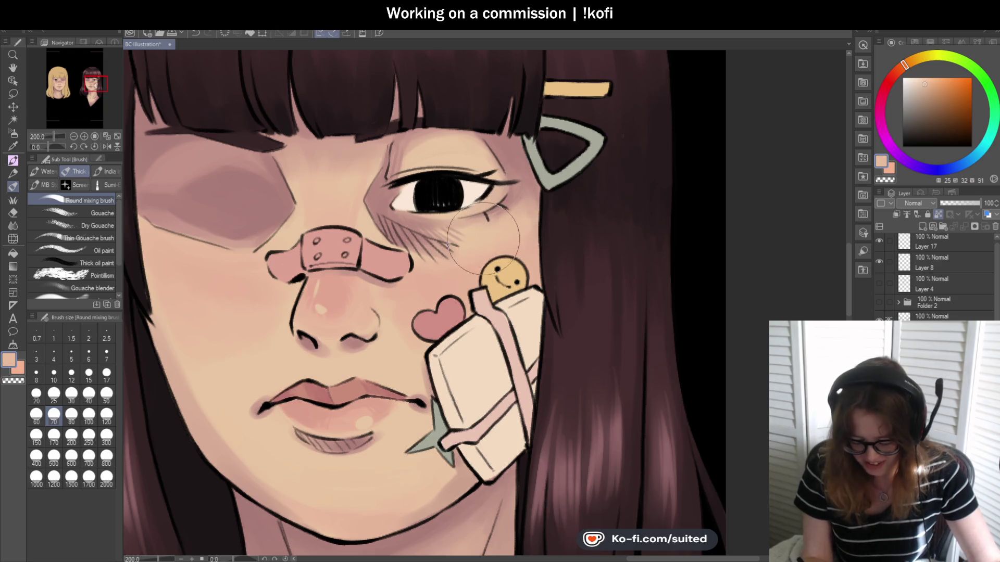
Blend dusty pink from the face around the outer eye corner
alt+click(528, 177)
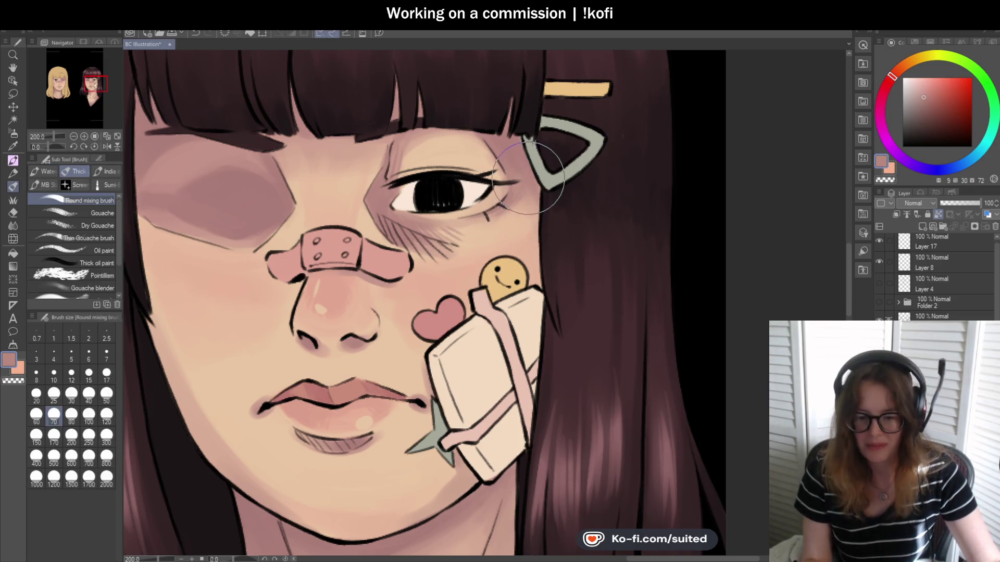
drag(531, 177, 489, 219)
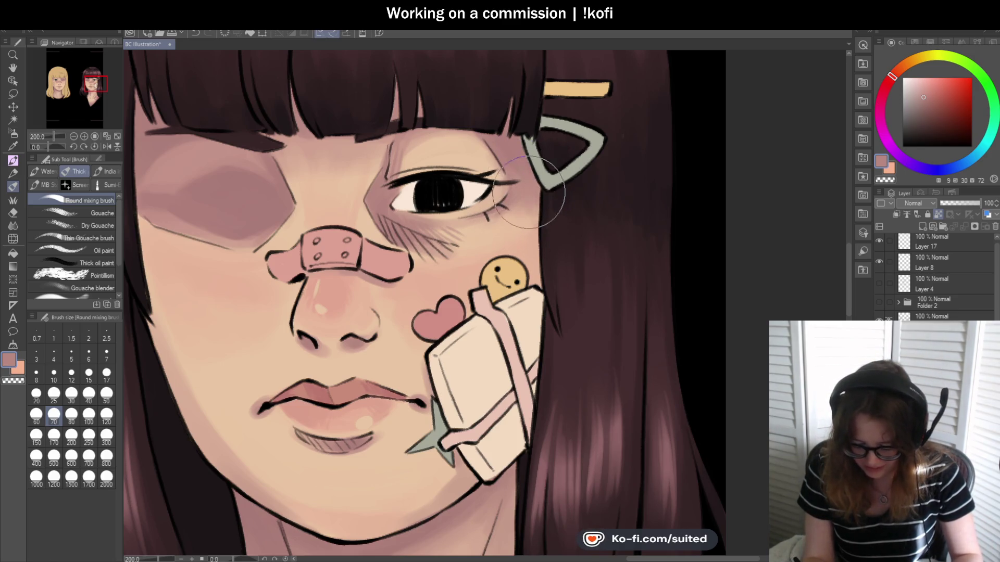
scroll(489, 219, down, 2)
scroll(489, 218, down, 1)
scroll(484, 213, up, 2)
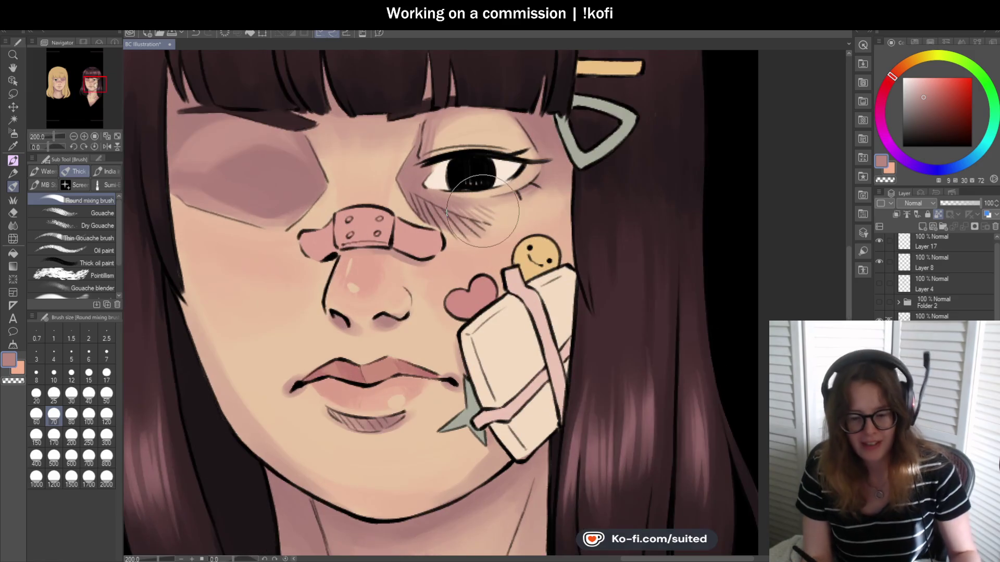
scroll(482, 211, up, 1)
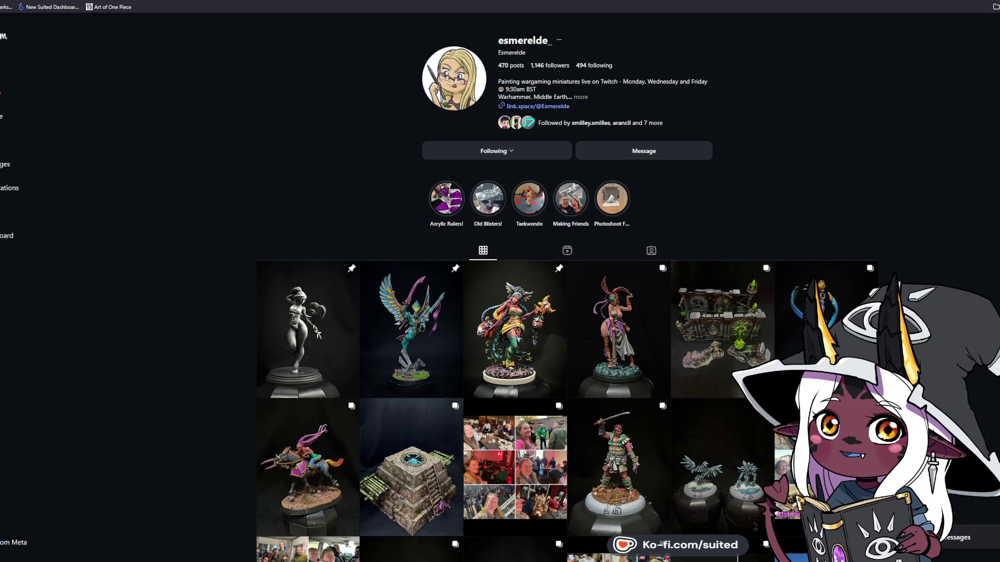
Open the pinned black-and-white figure post, flip between its front and back photos, then go to the next post
click(291, 295)
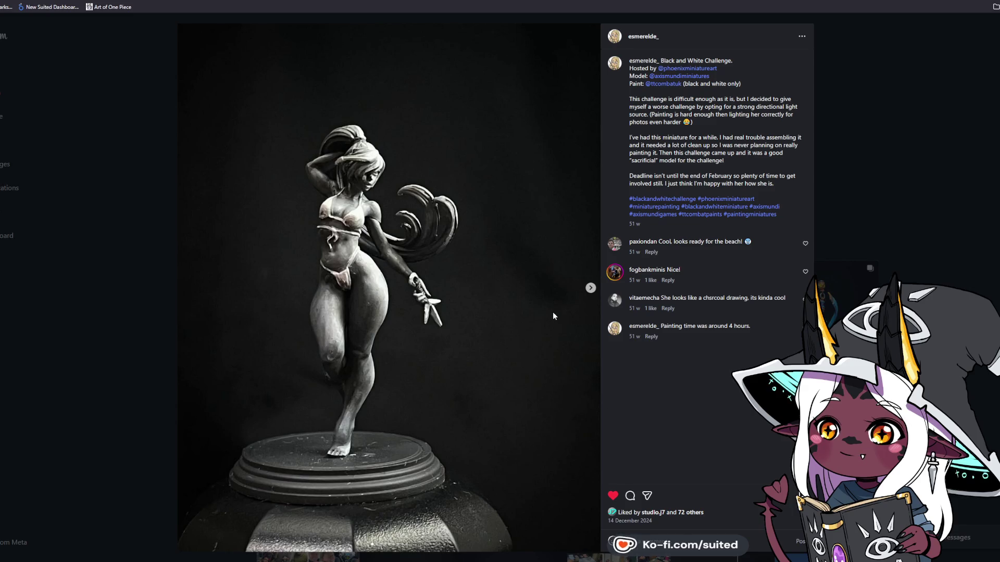
click(591, 286)
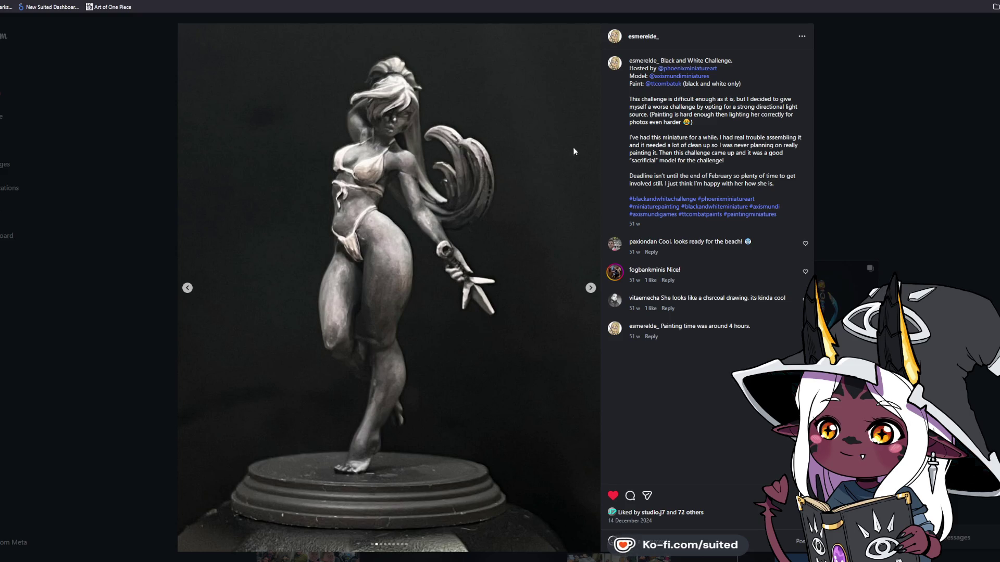
click(588, 289)
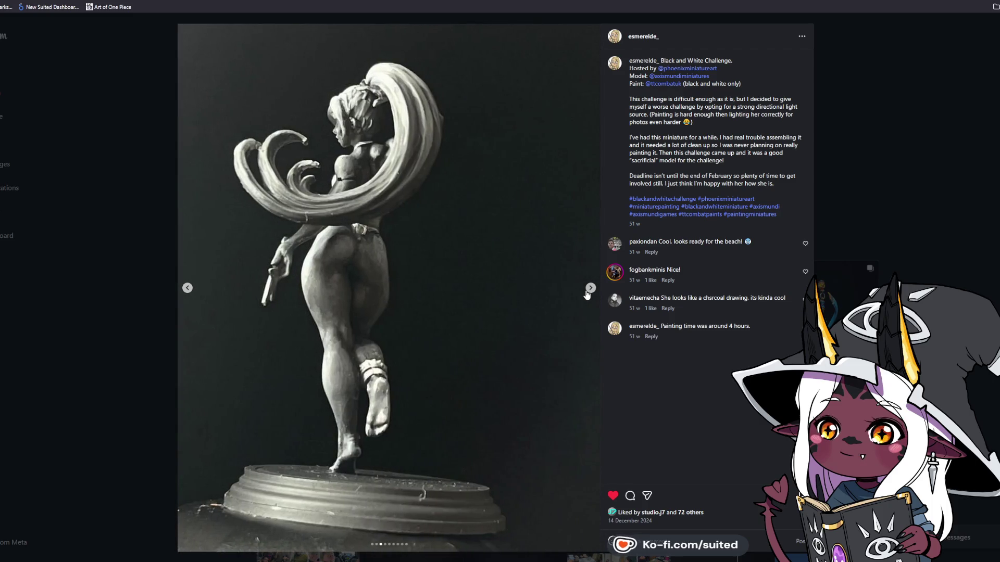
click(187, 288)
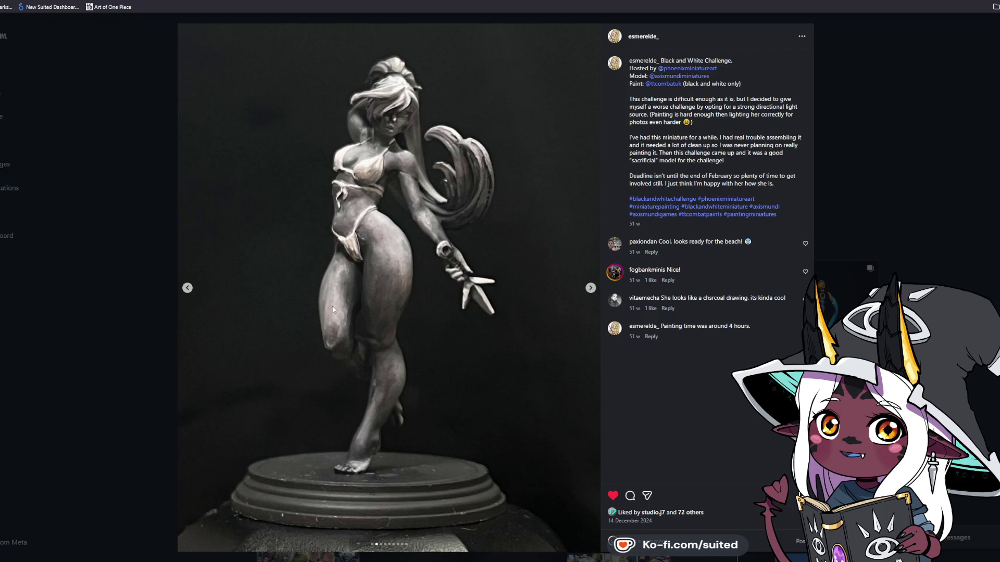
click(590, 289)
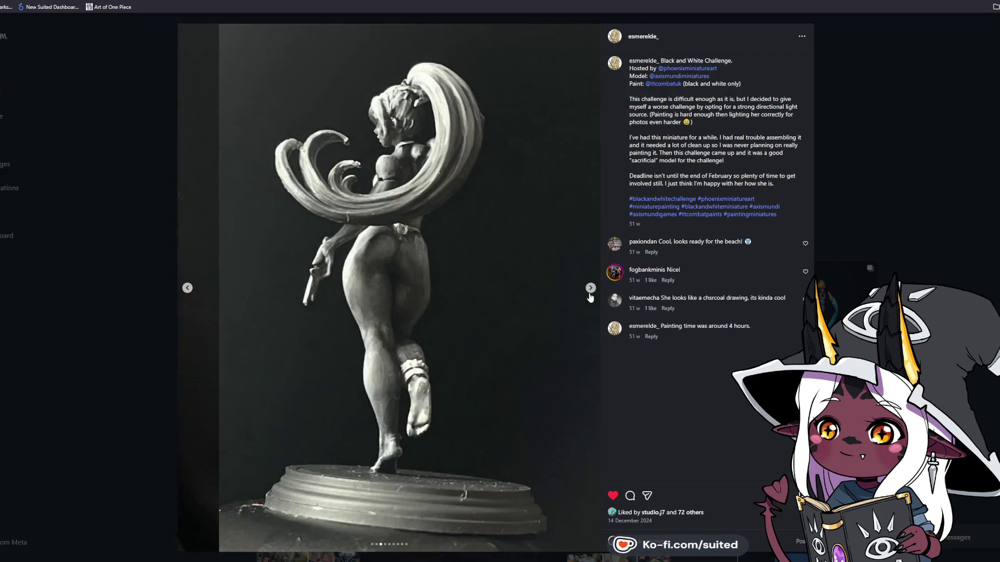
click(589, 294)
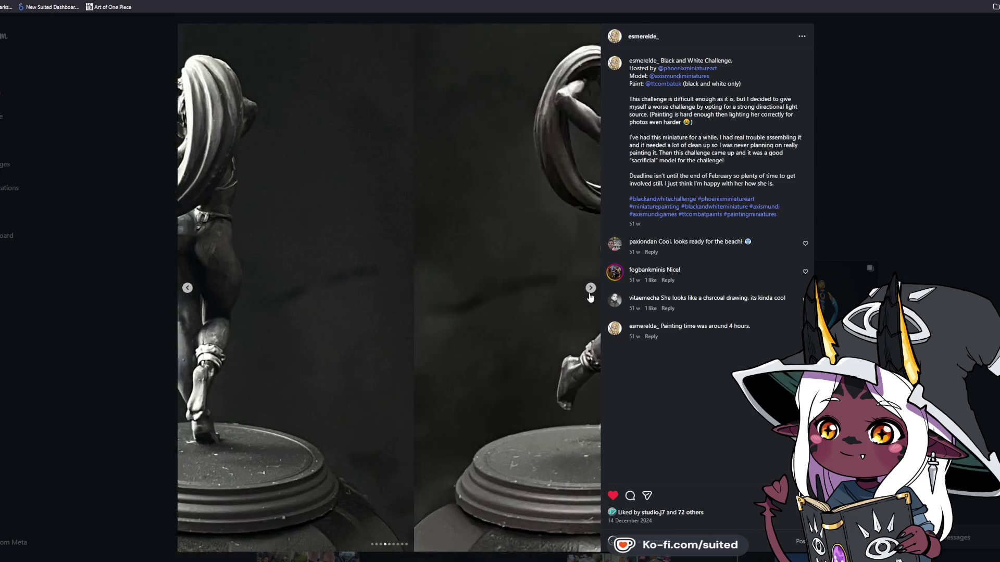
click(590, 295)
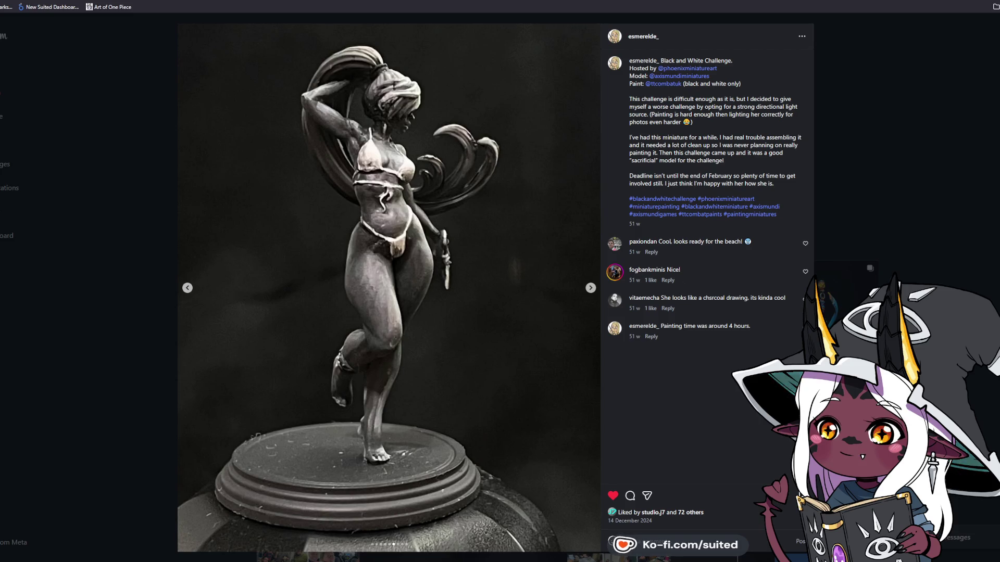
key(Left)
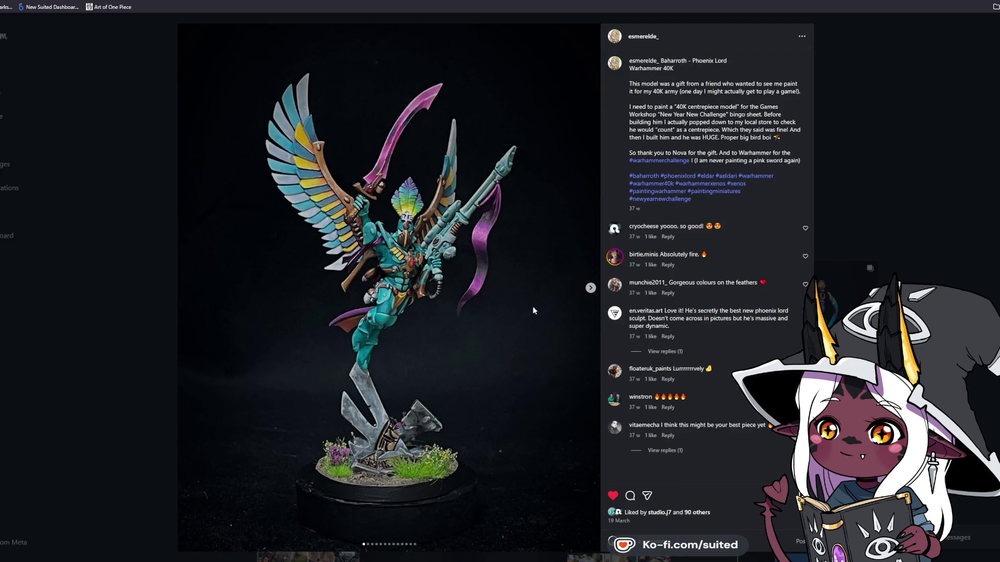
Step through every Baharroth photo, including side view and base close-up, then go to the next post
click(589, 291)
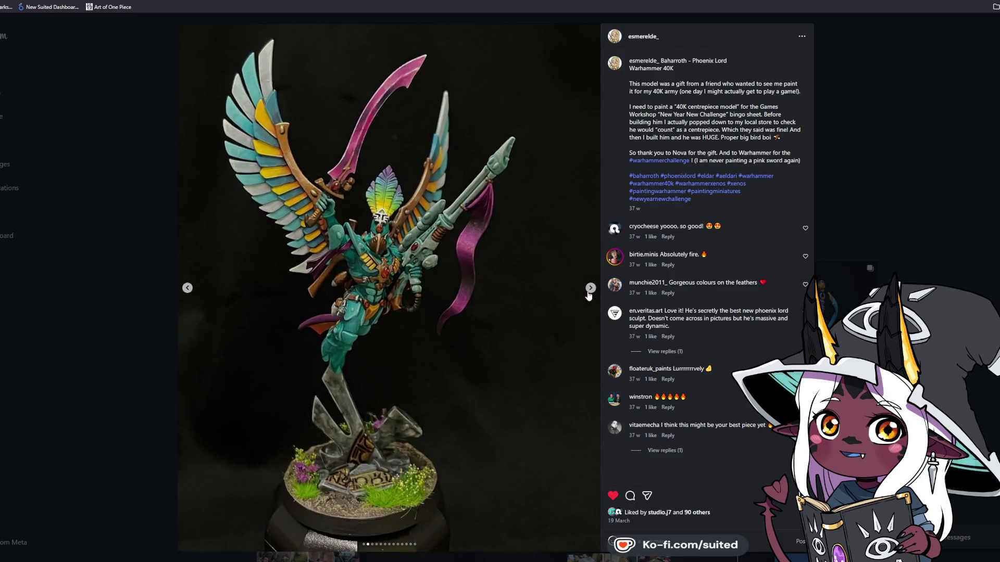
click(588, 295)
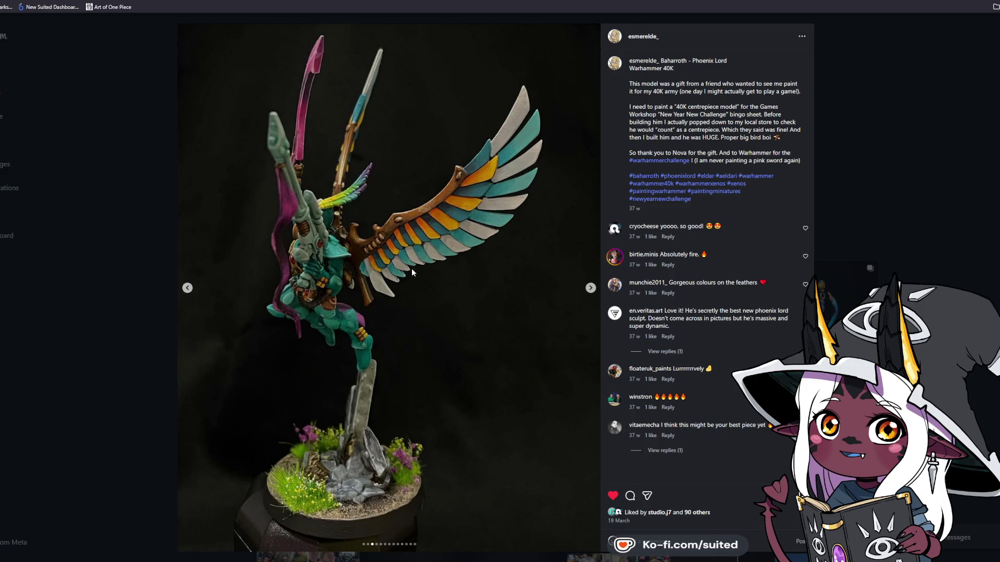
click(589, 292)
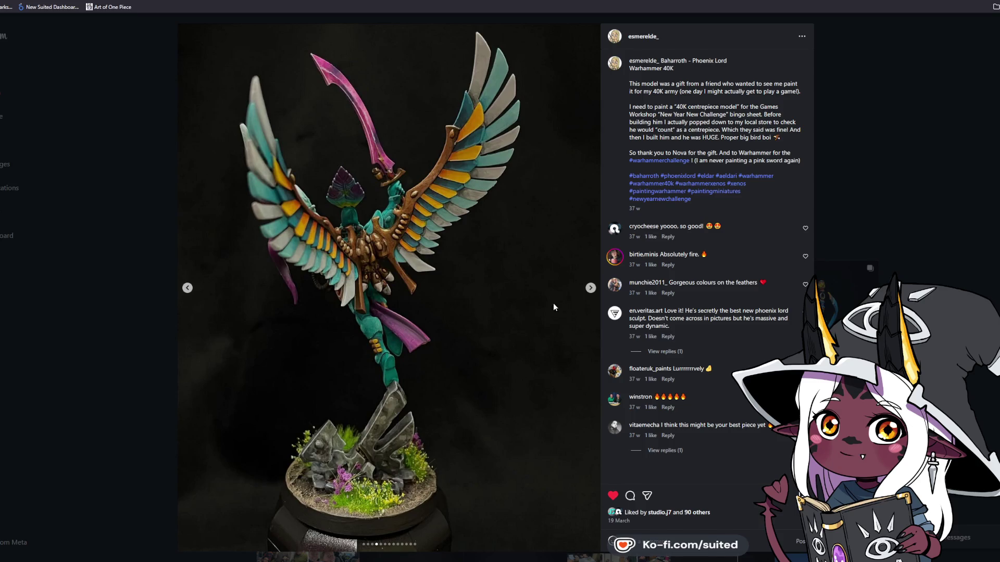
click(590, 288)
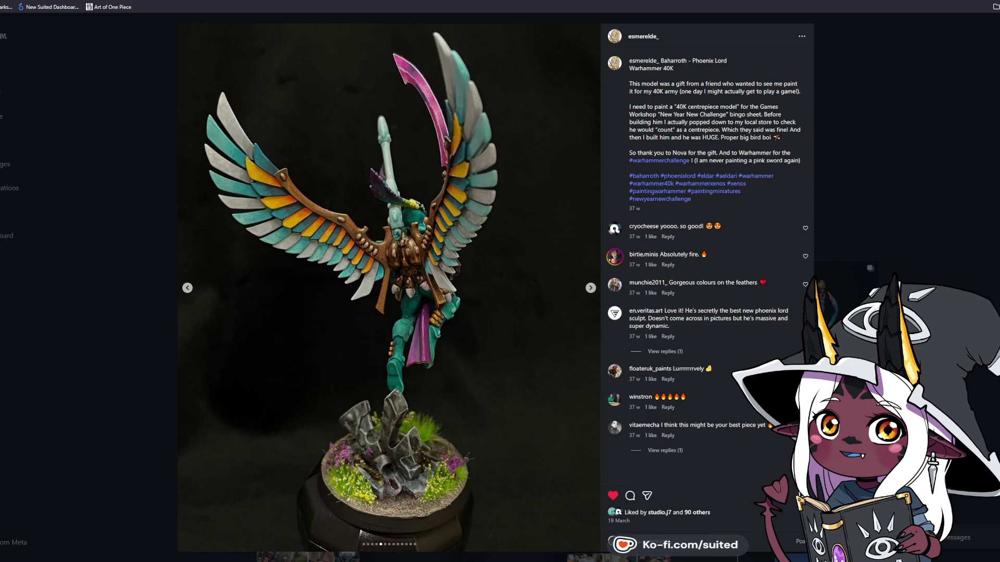
click(593, 287)
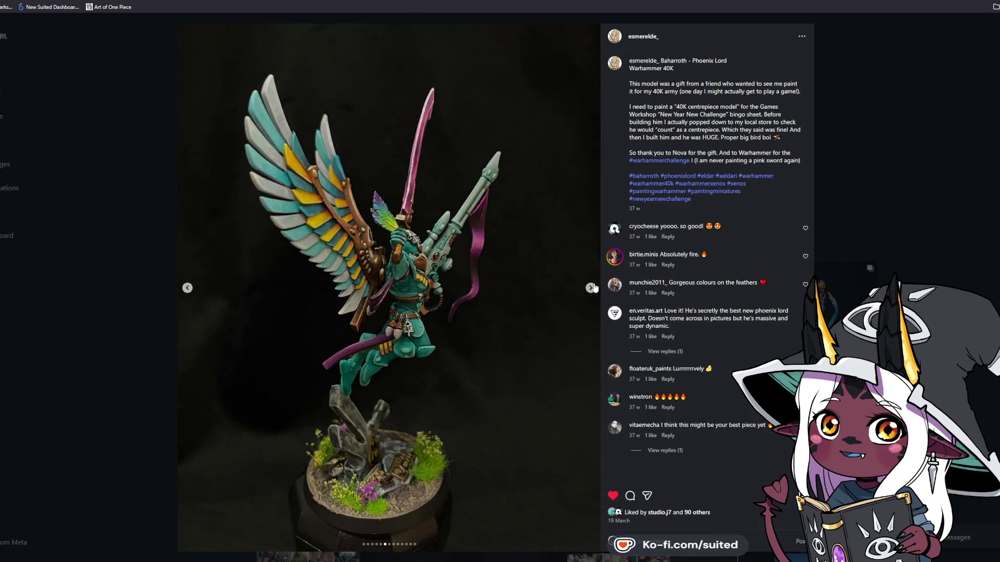
click(591, 288)
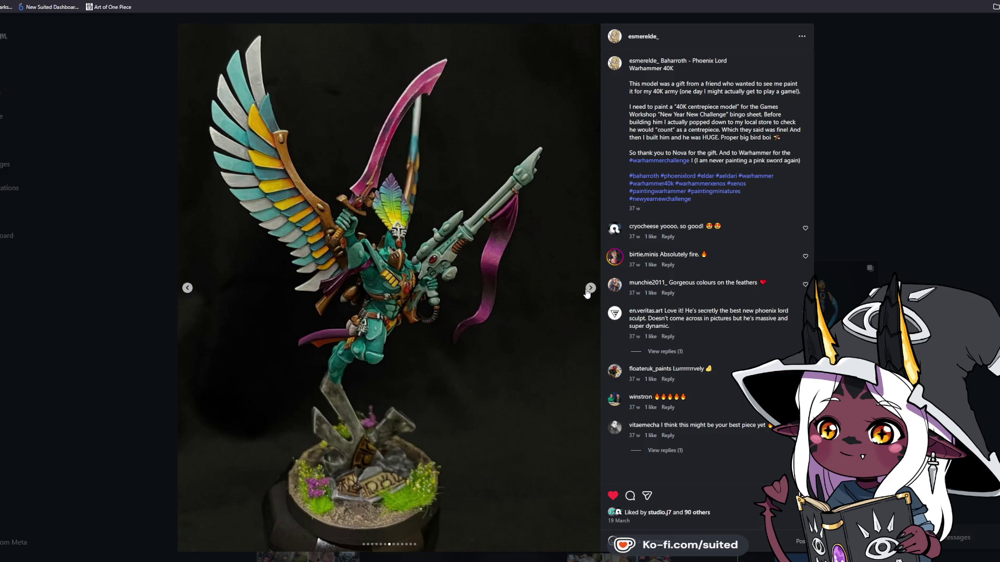
click(587, 292)
click(587, 293)
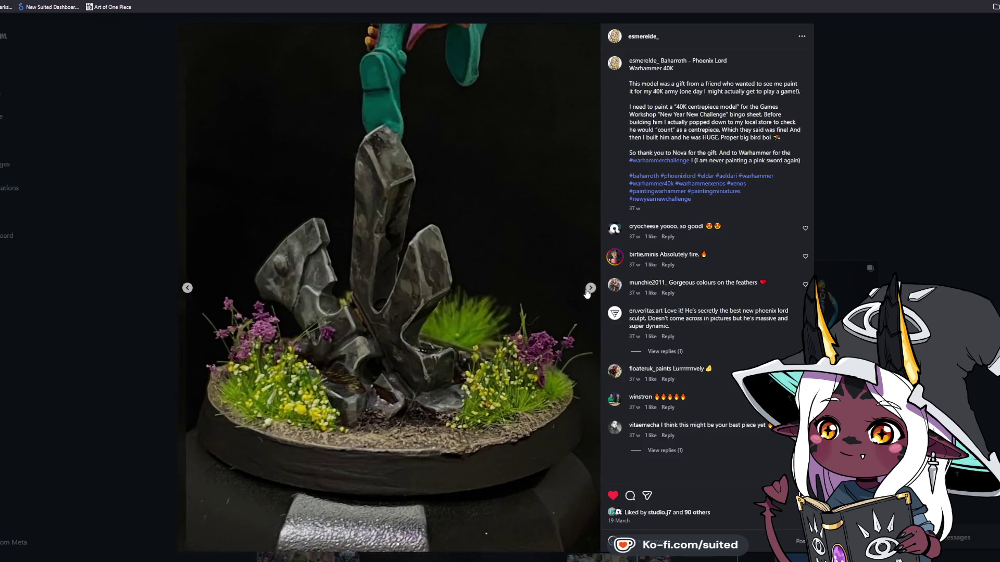
click(587, 292)
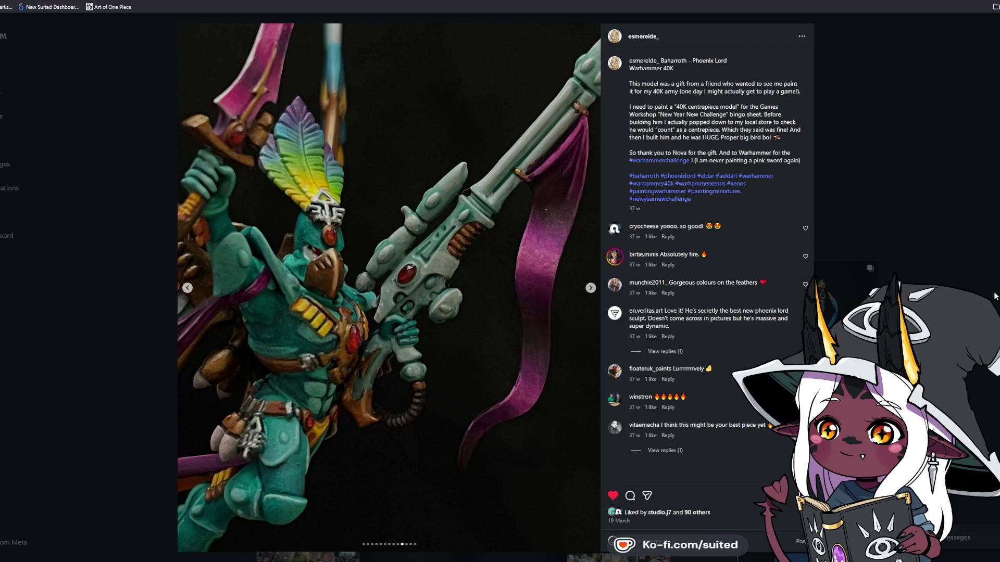
key(Right)
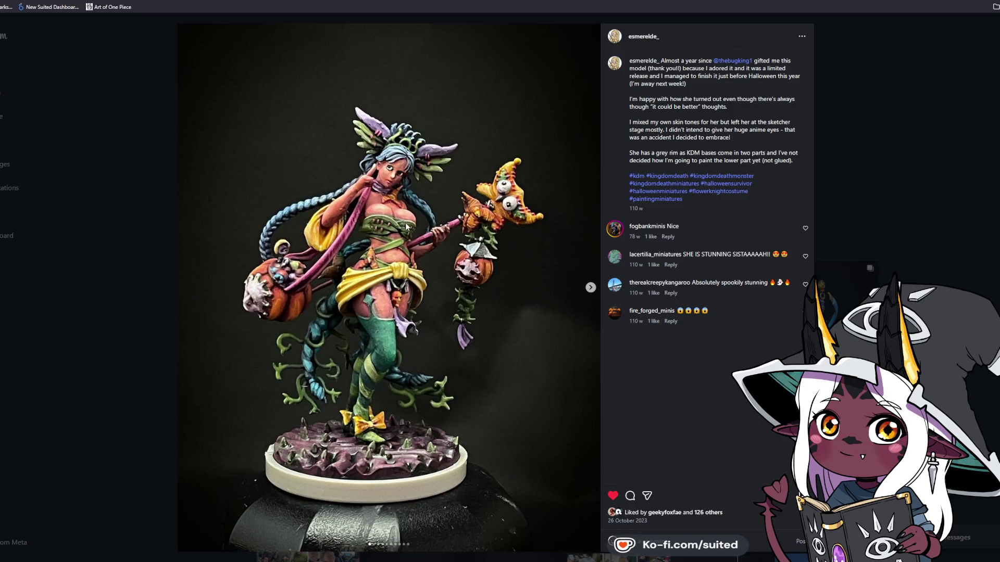
View the Halloween miniature's photos including its back view, peek at the Lolowen post, then return
click(590, 288)
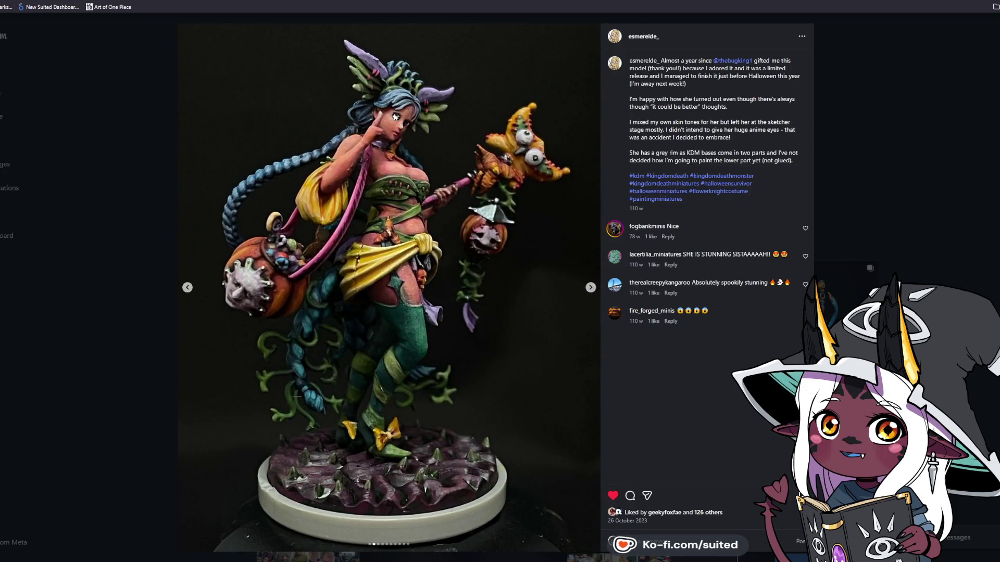
click(591, 295)
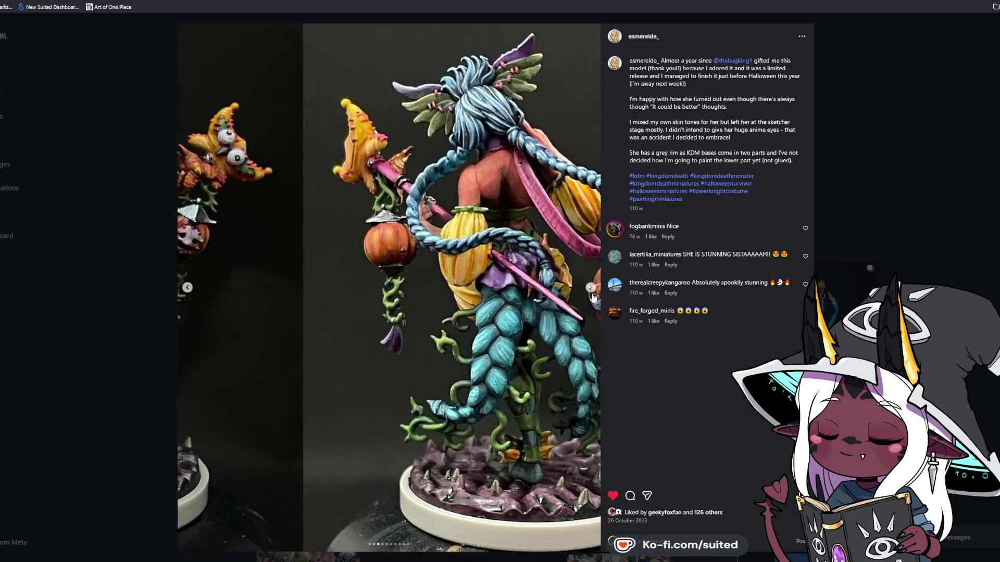
click(593, 297)
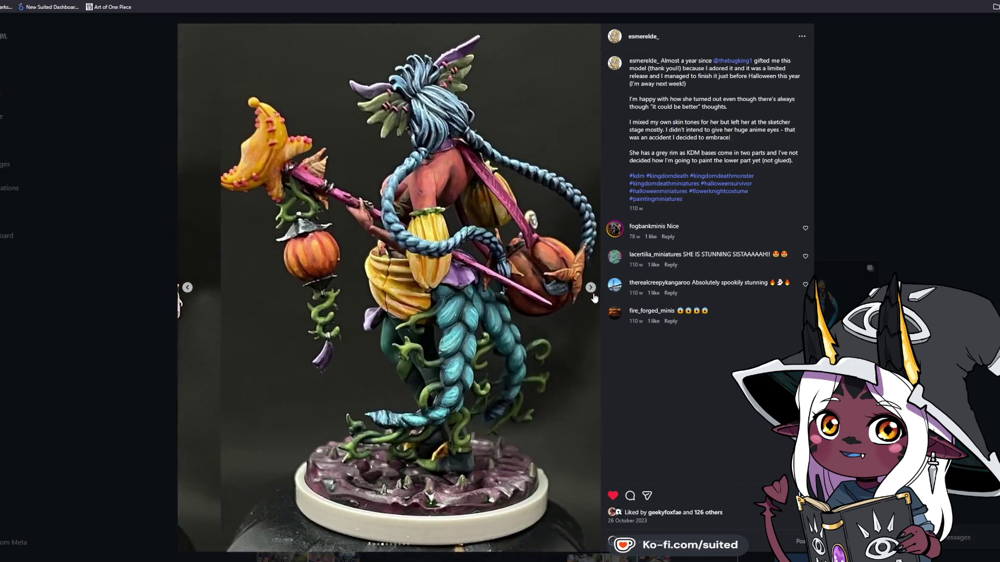
click(595, 298)
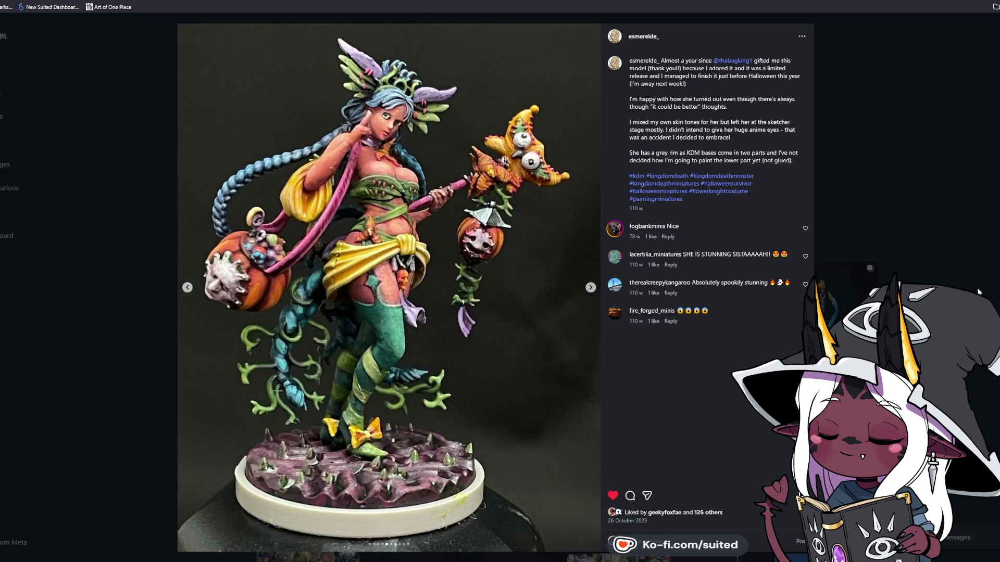
click(993, 294)
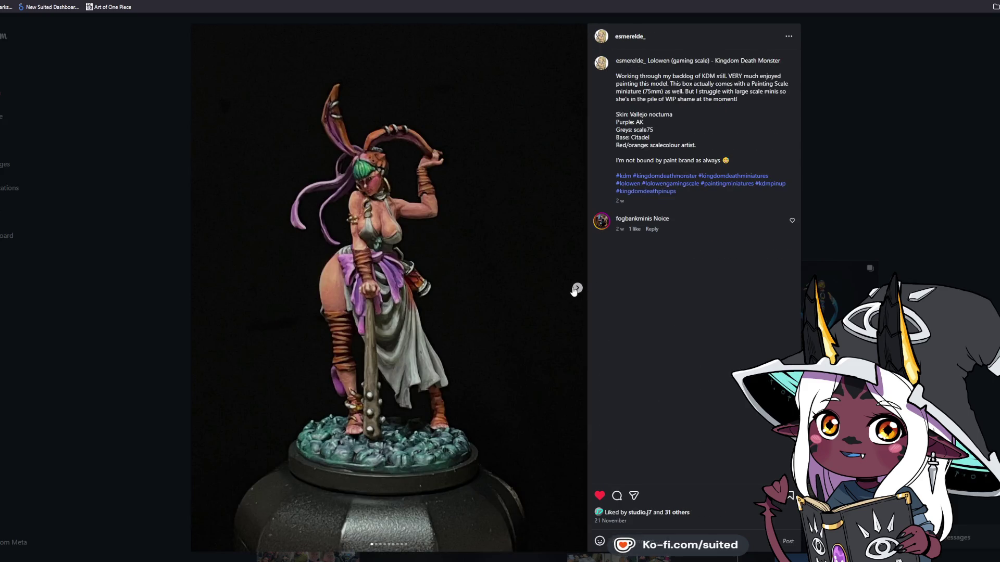
click(2, 294)
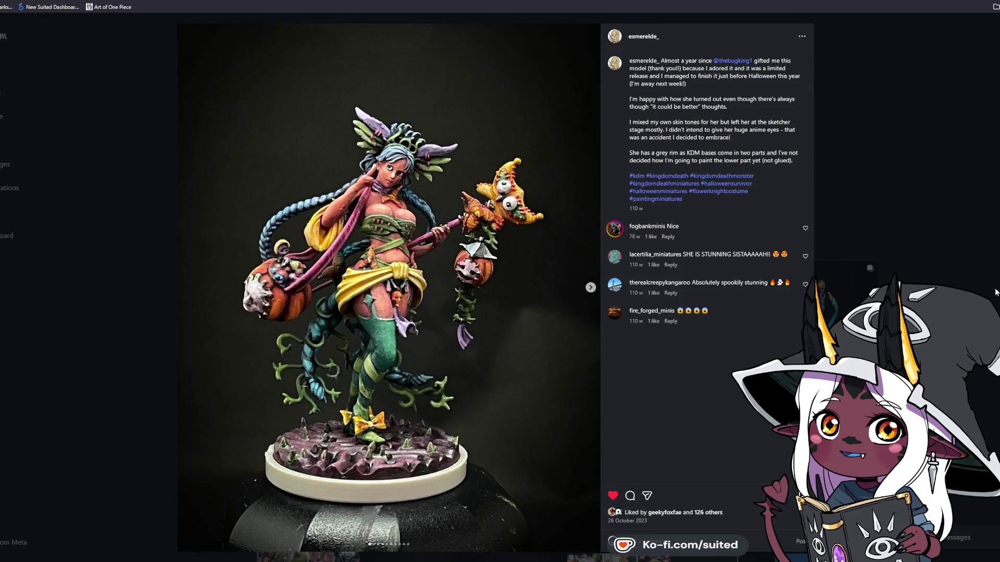
Return to the Lolowen post, view its upper-body close-up and full-figure photos, then close it
key(Right)
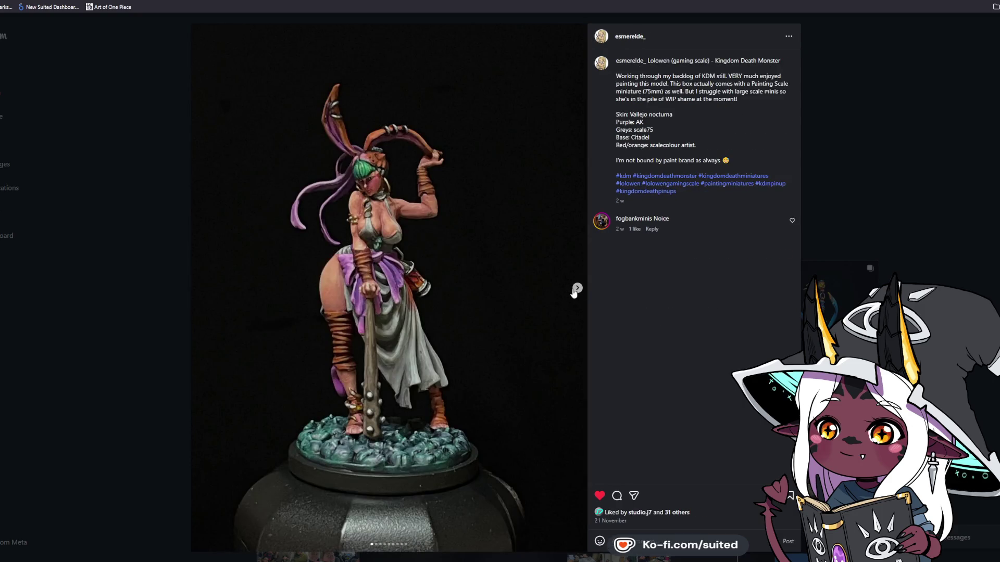
click(575, 289)
click(577, 290)
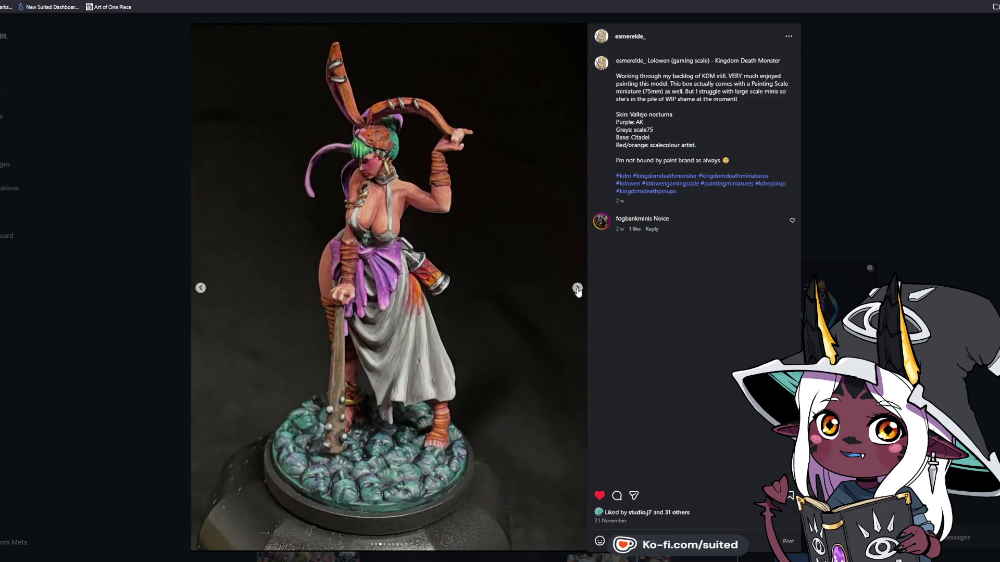
click(577, 290)
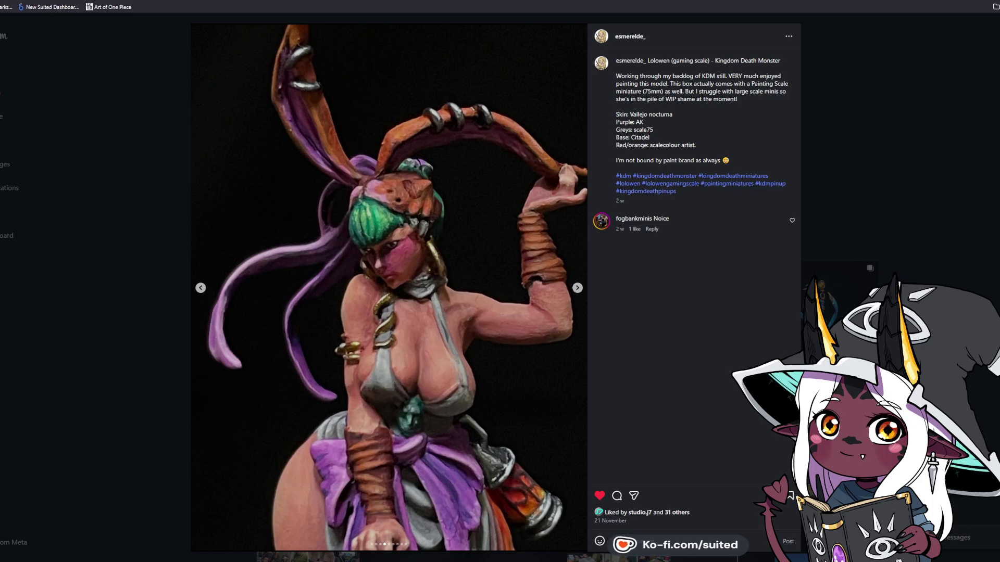
click(577, 288)
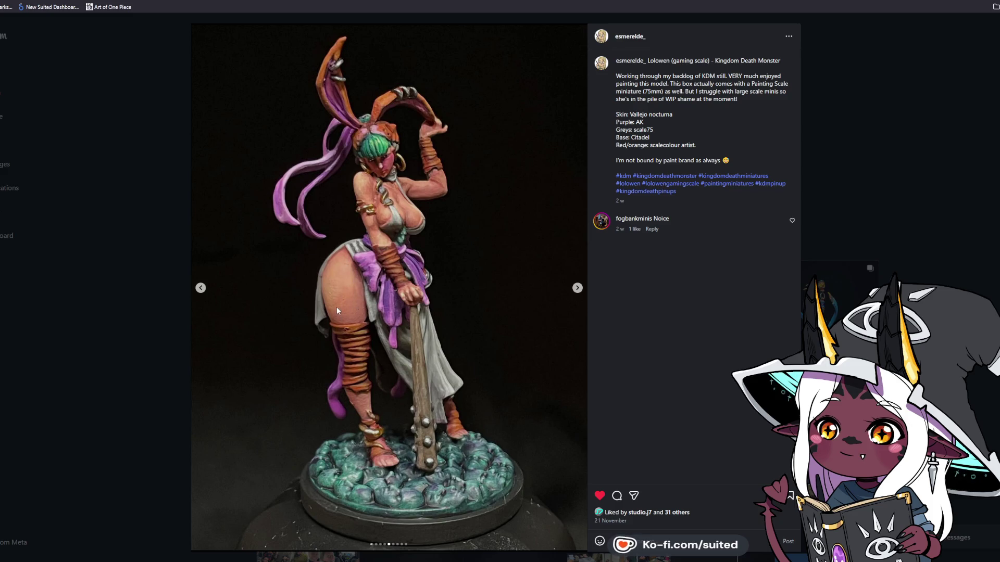
click(577, 288)
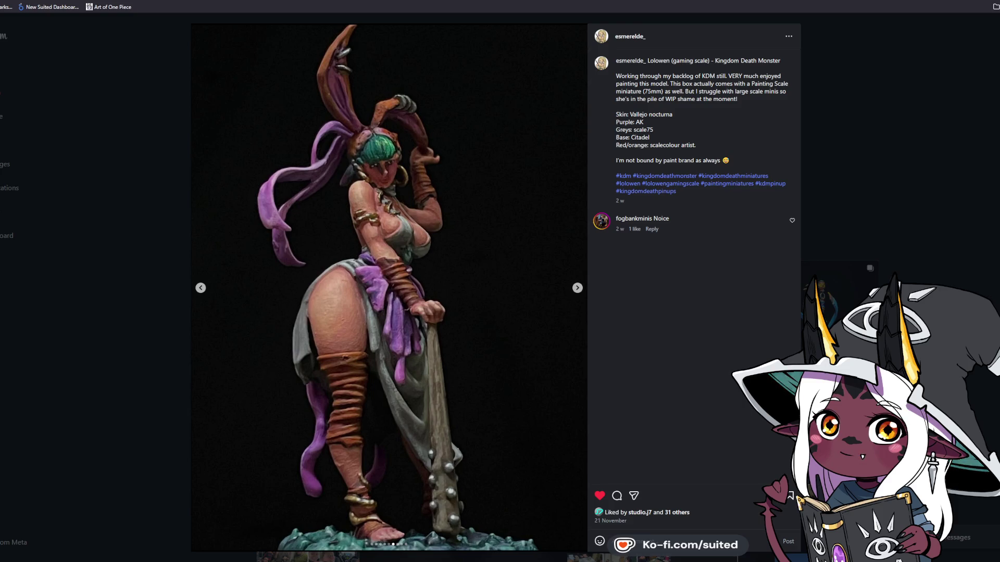
click(576, 288)
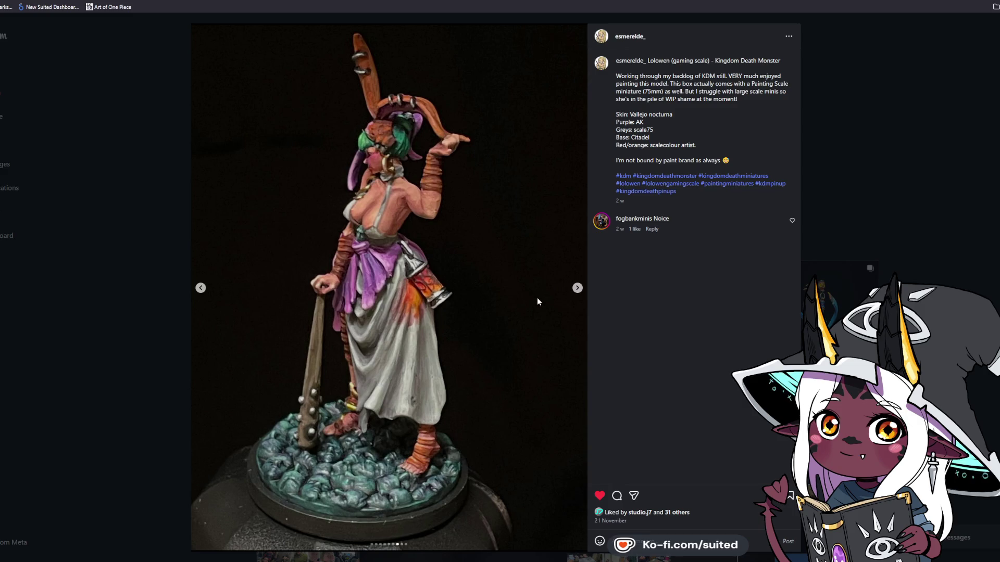
click(575, 288)
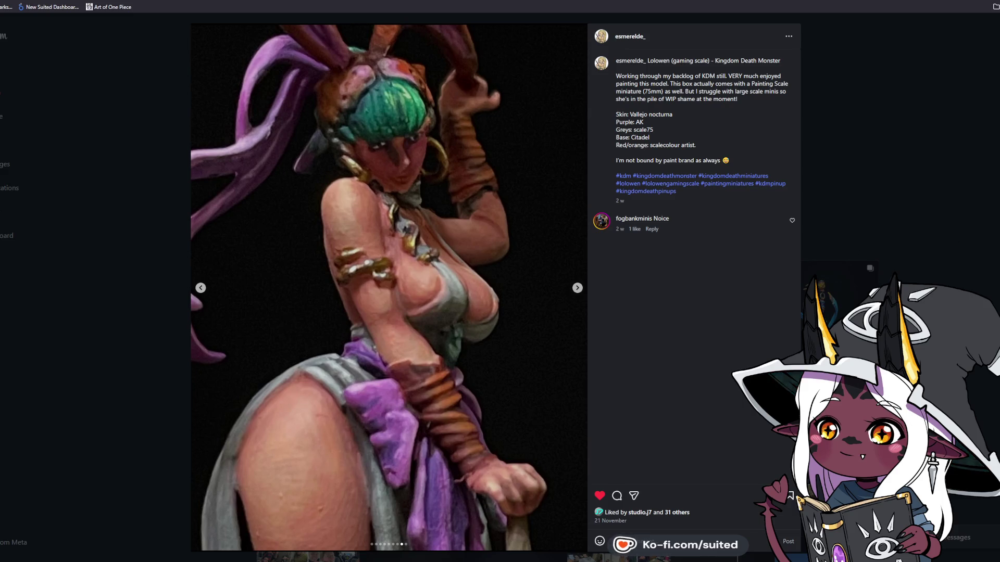
click(984, 186)
scroll(946, 206, down, 3)
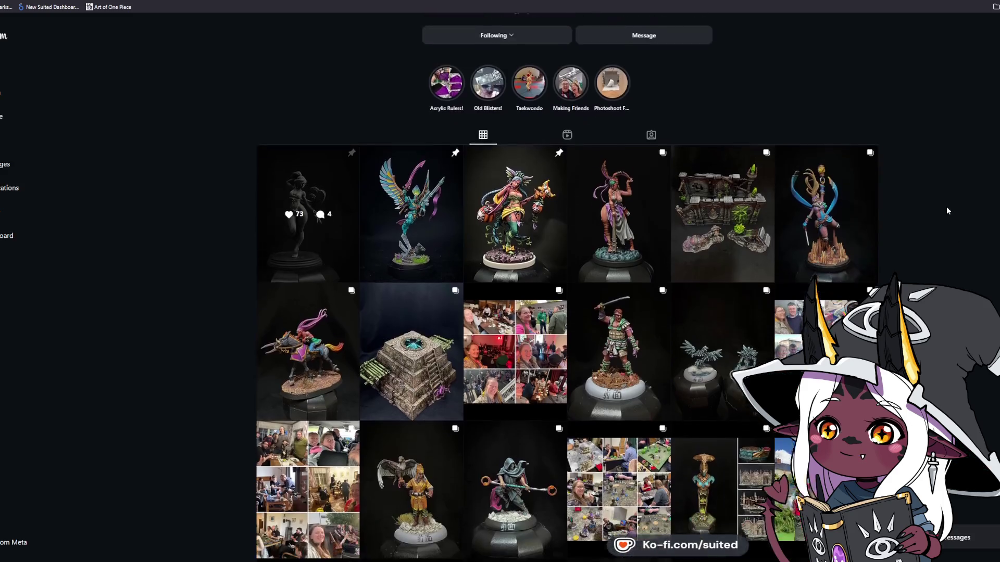
click(315, 256)
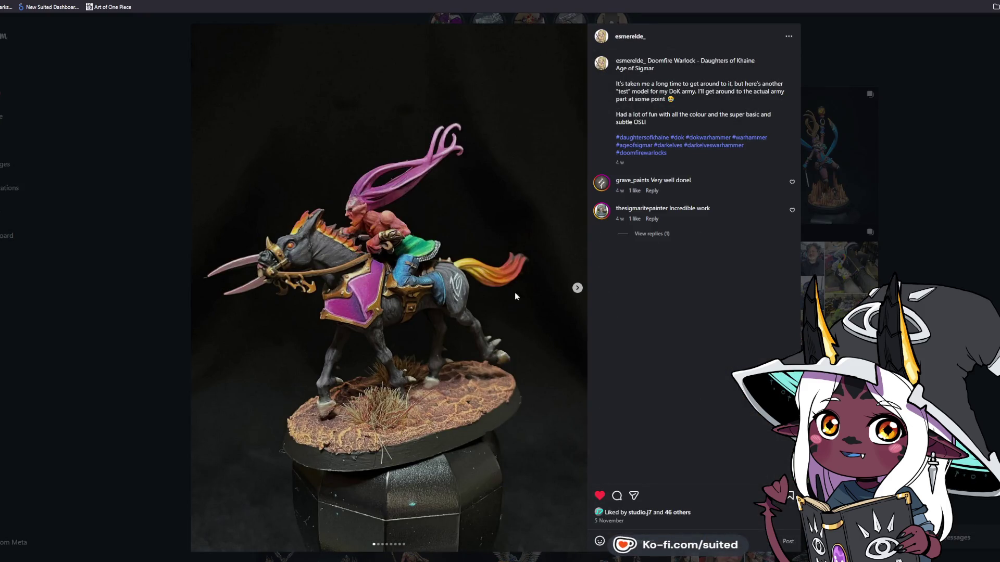
click(577, 288)
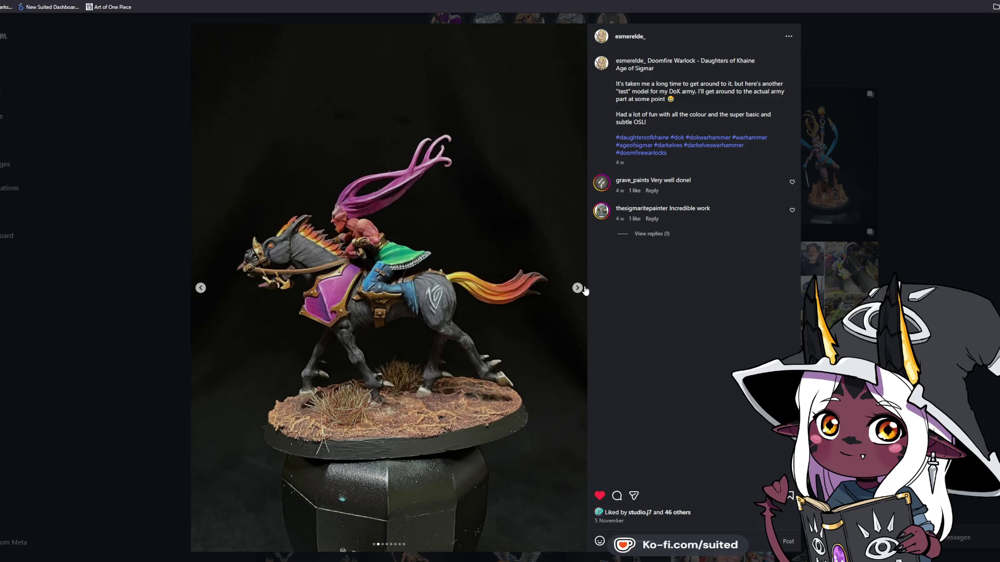
click(579, 288)
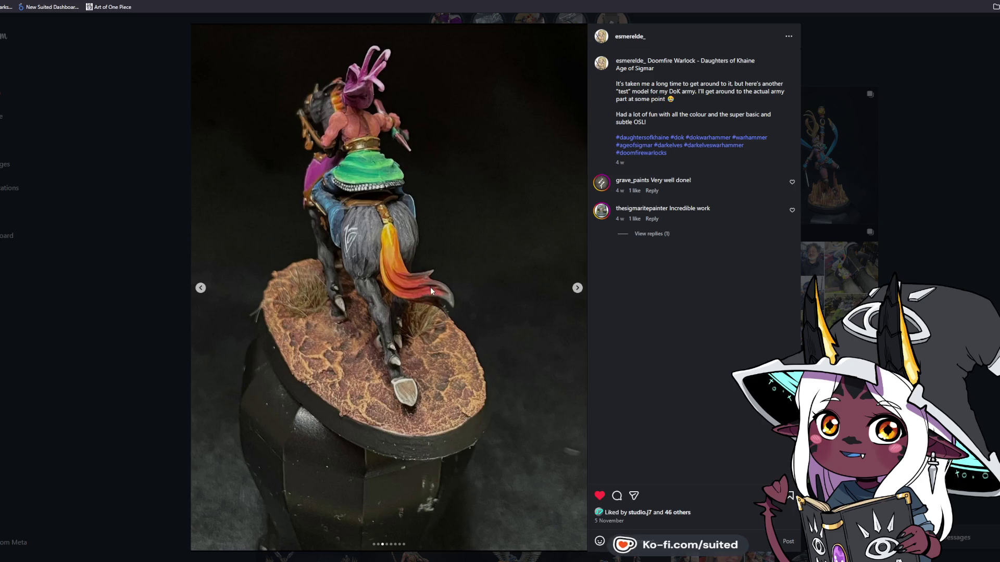
click(577, 288)
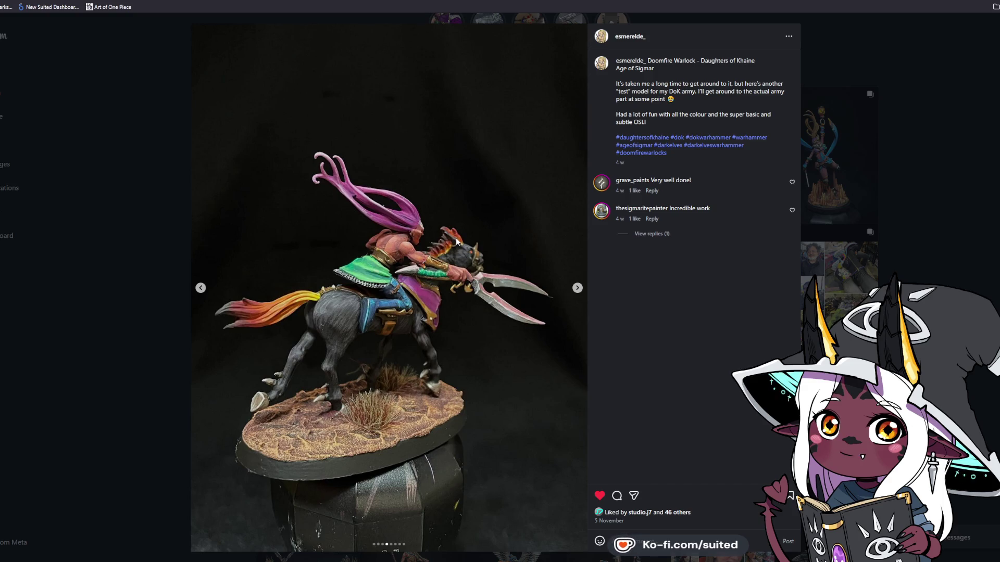
click(577, 289)
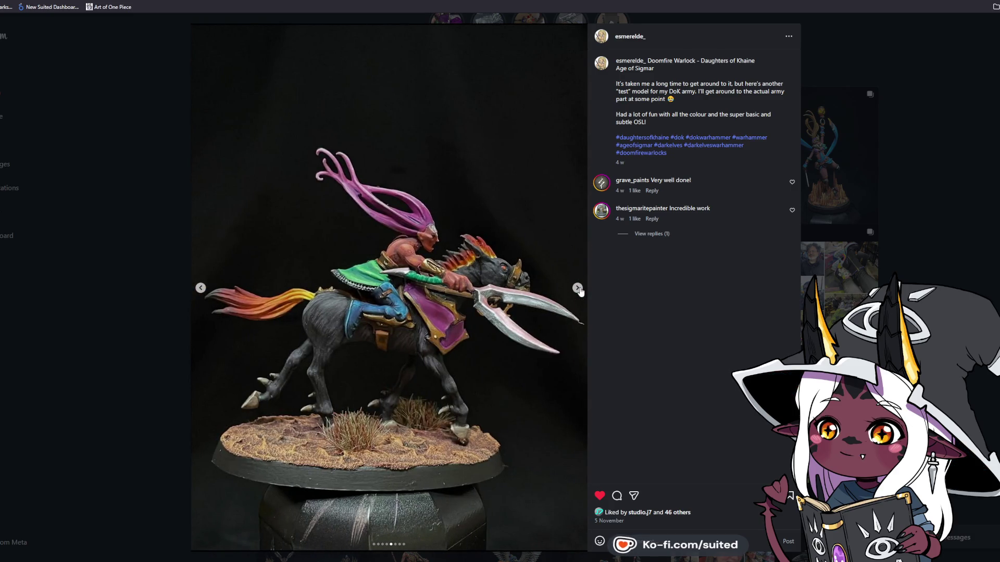
click(993, 207)
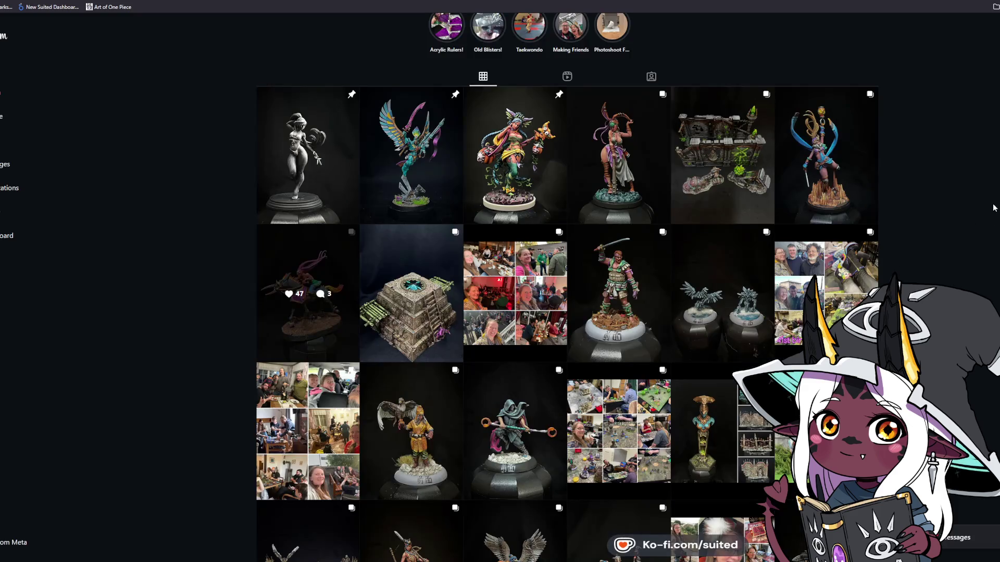
Open the blue-ribboned Dungeon Mountain Armour post, page through to its close-up photo, then close it
click(832, 153)
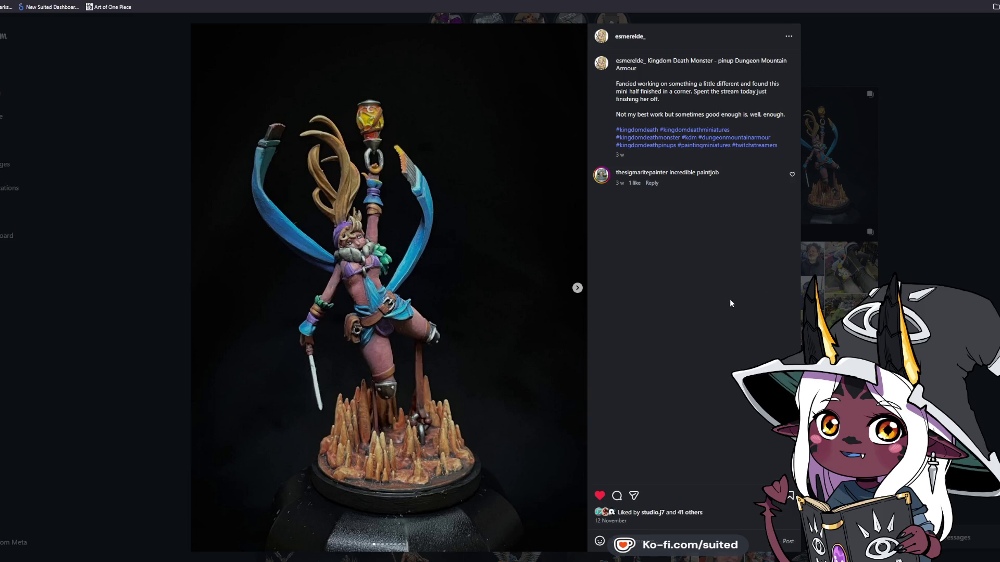
click(576, 288)
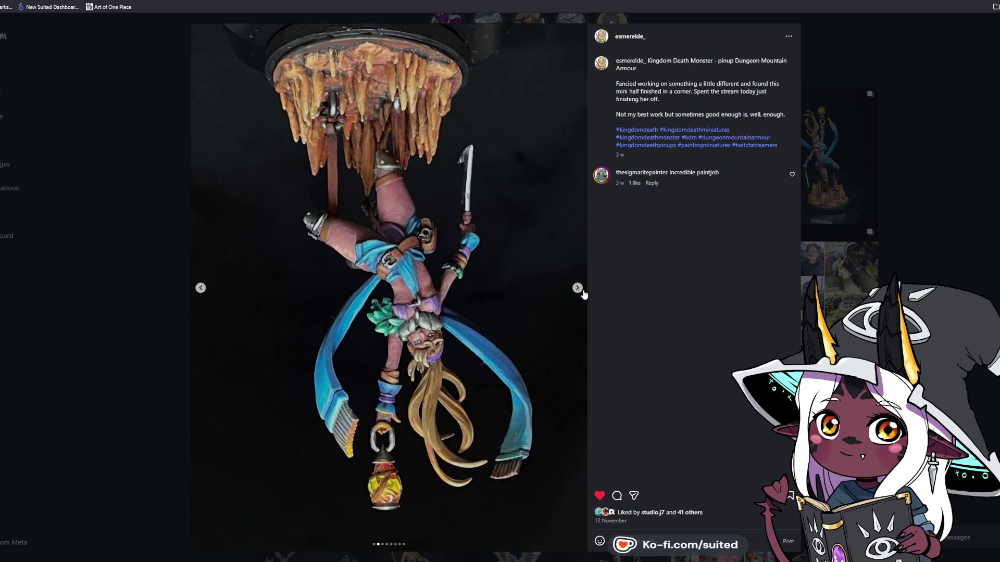
click(578, 289)
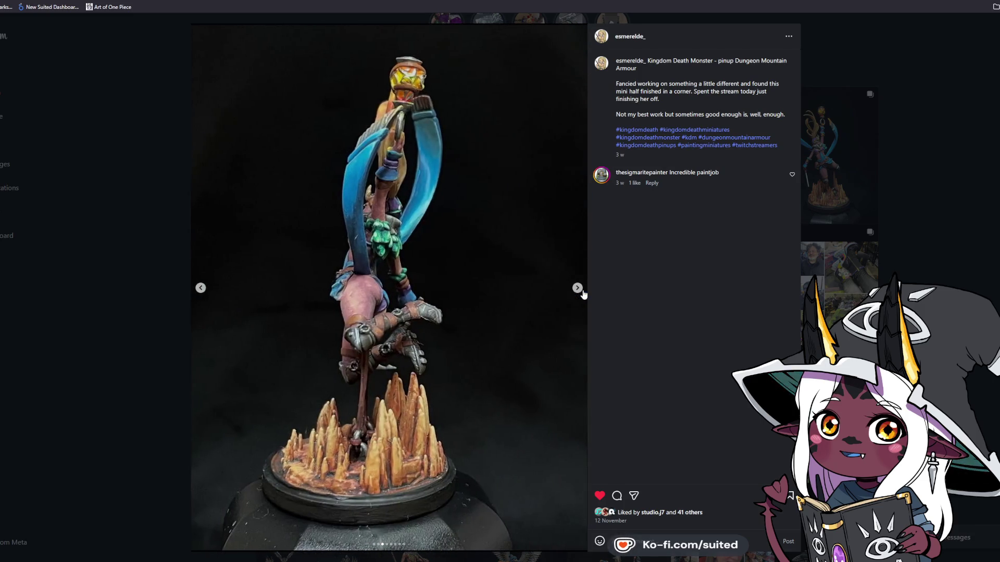
click(578, 289)
click(582, 293)
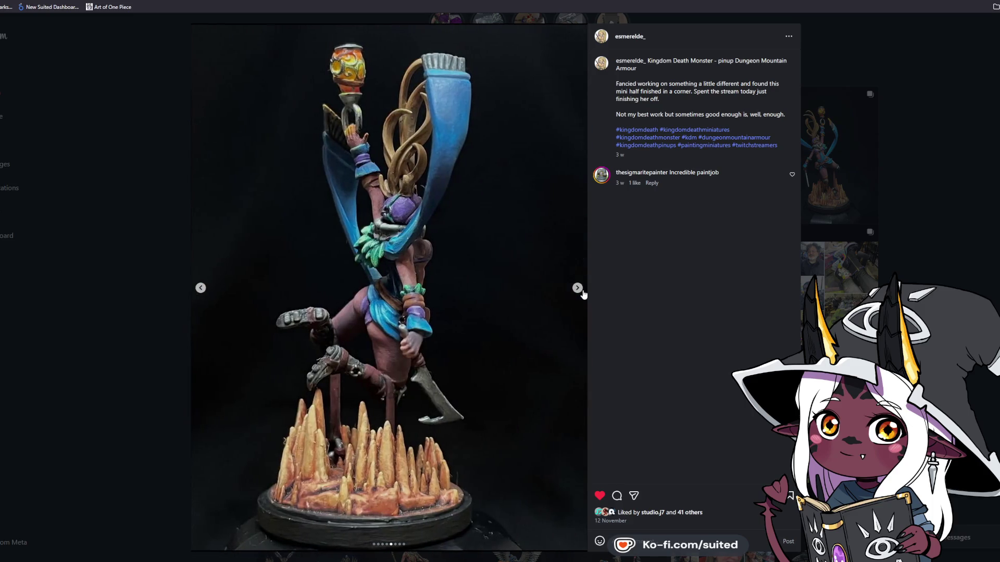
click(583, 293)
click(583, 292)
click(582, 293)
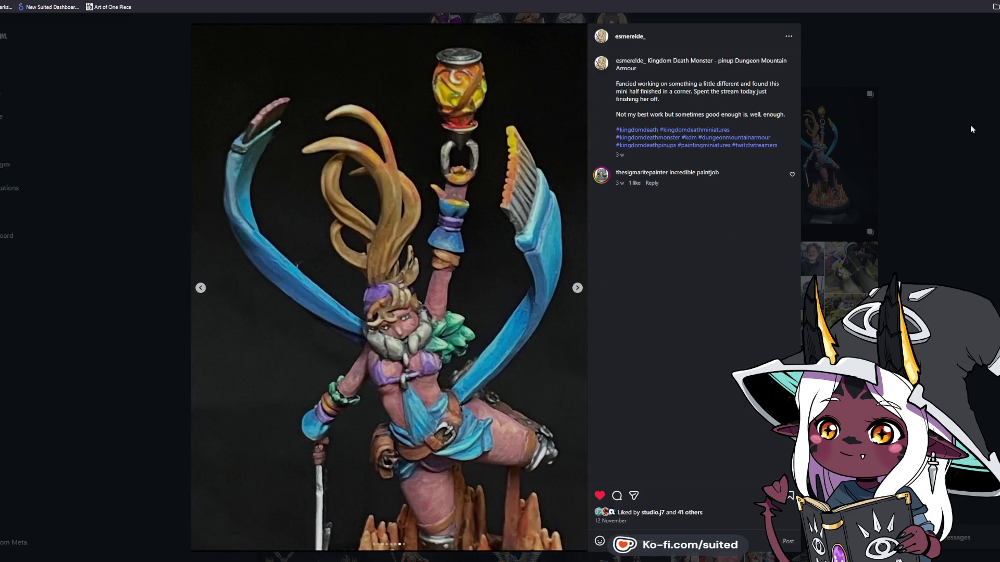
click(982, 118)
scroll(973, 225, down, 3)
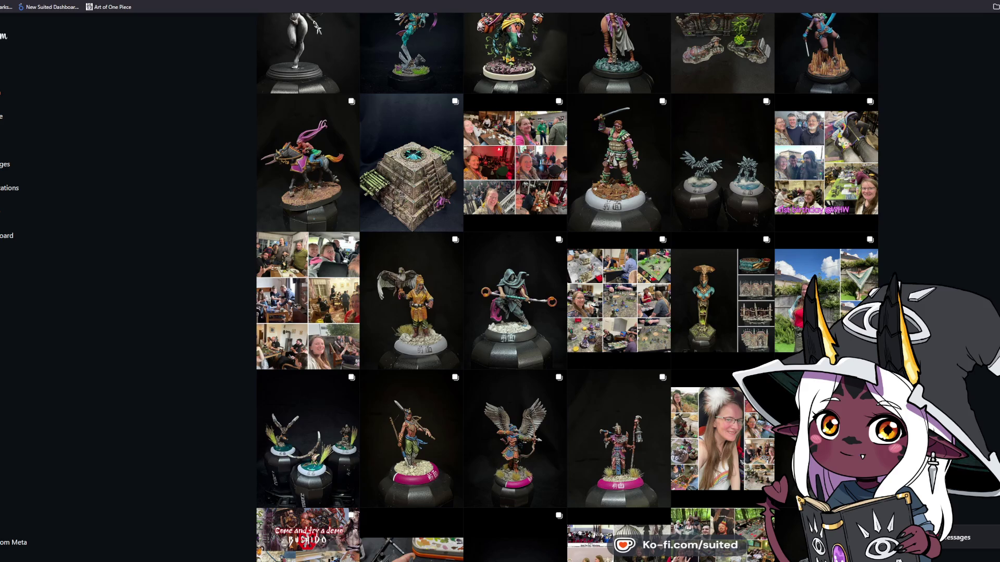
Scroll down the profile grid and open the Terrain – Tori Gate post
scroll(968, 205, down, 5)
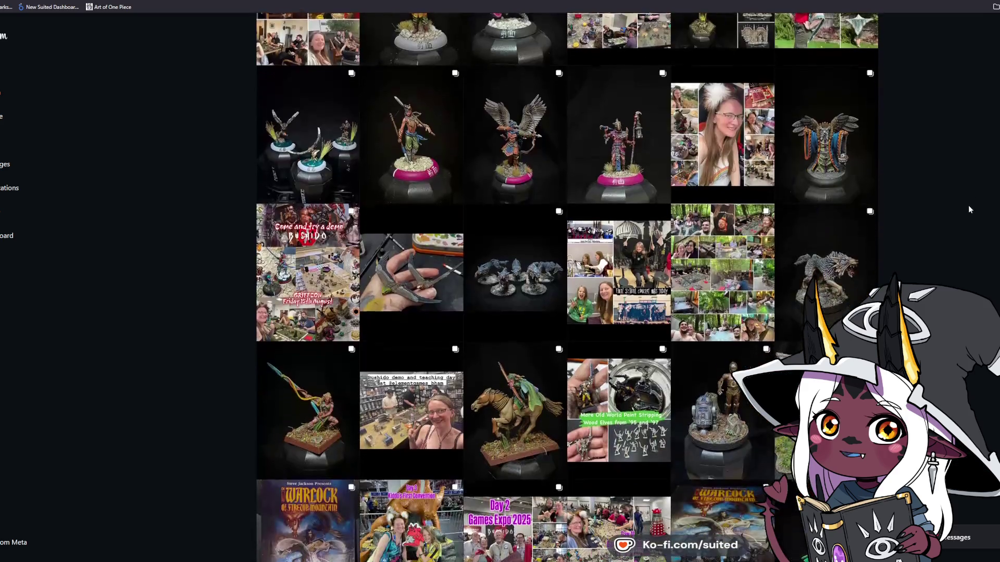
scroll(963, 218, down, 3)
click(843, 267)
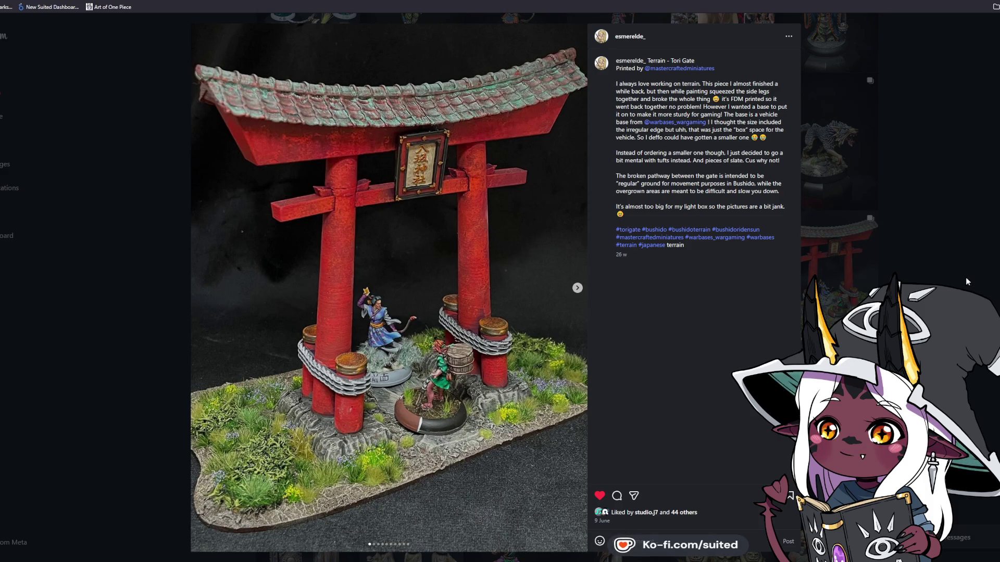
Browse the next three Tori Gate photos, then close the post to return to the grid
click(585, 287)
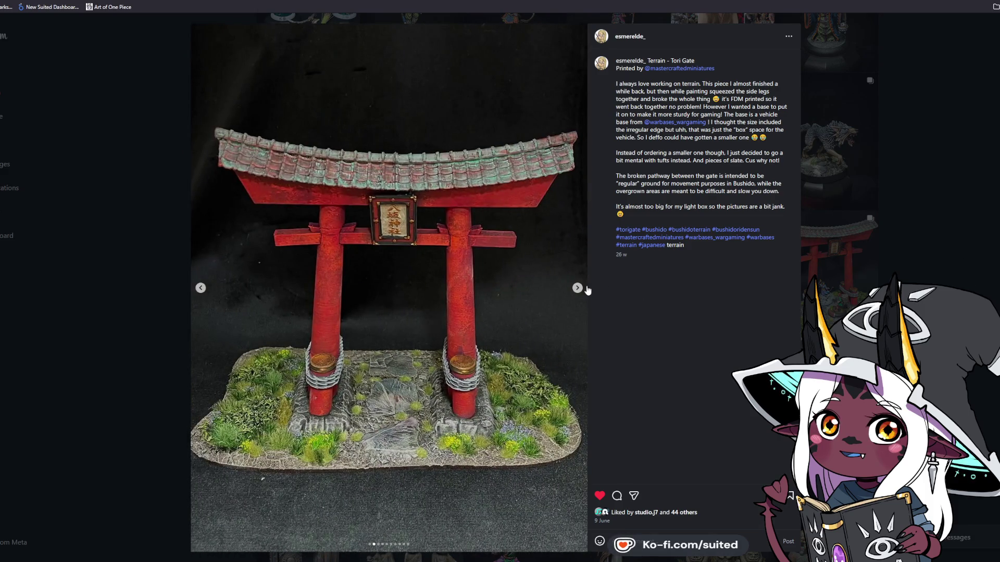
click(586, 288)
click(578, 288)
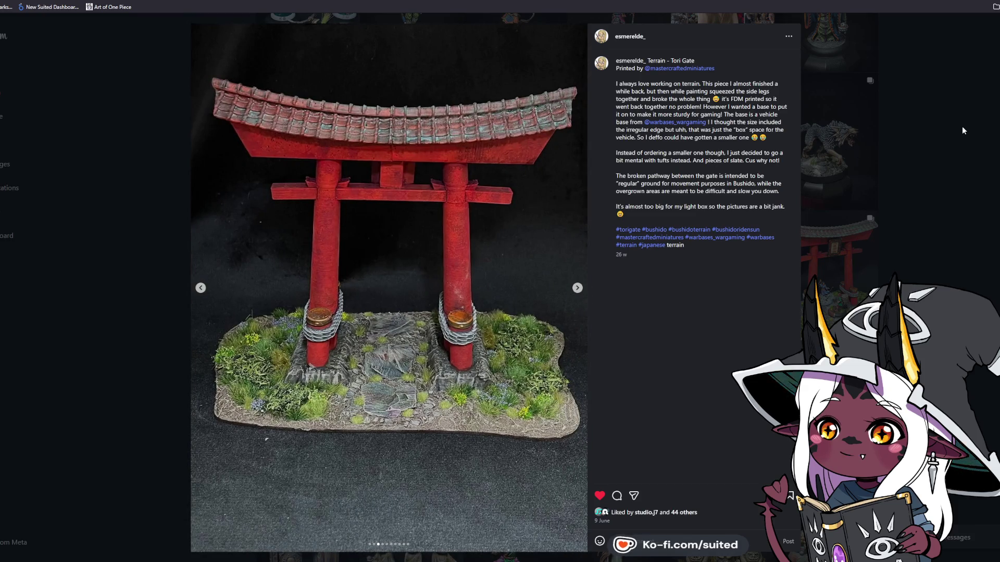
click(968, 128)
scroll(961, 200, down, 3)
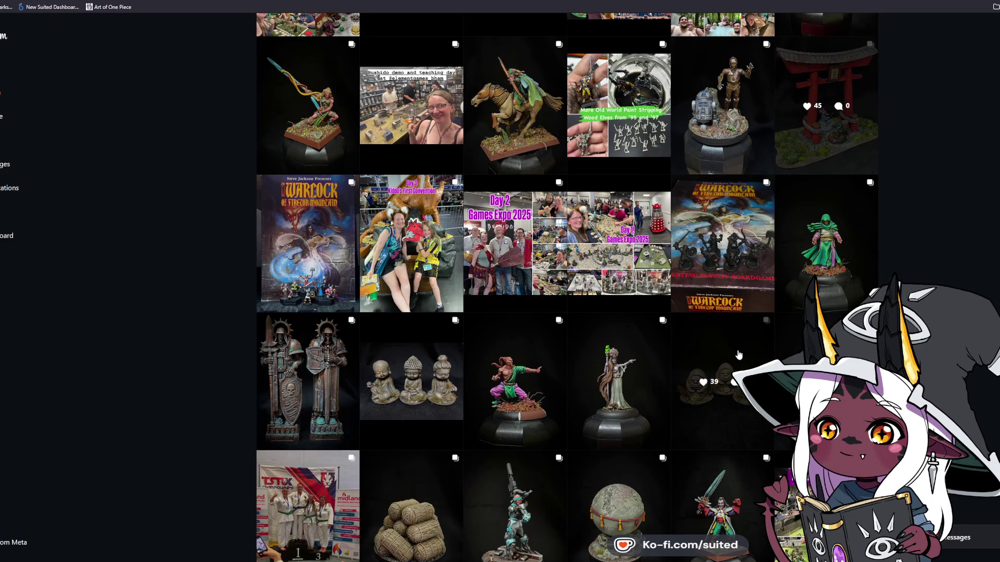
click(739, 354)
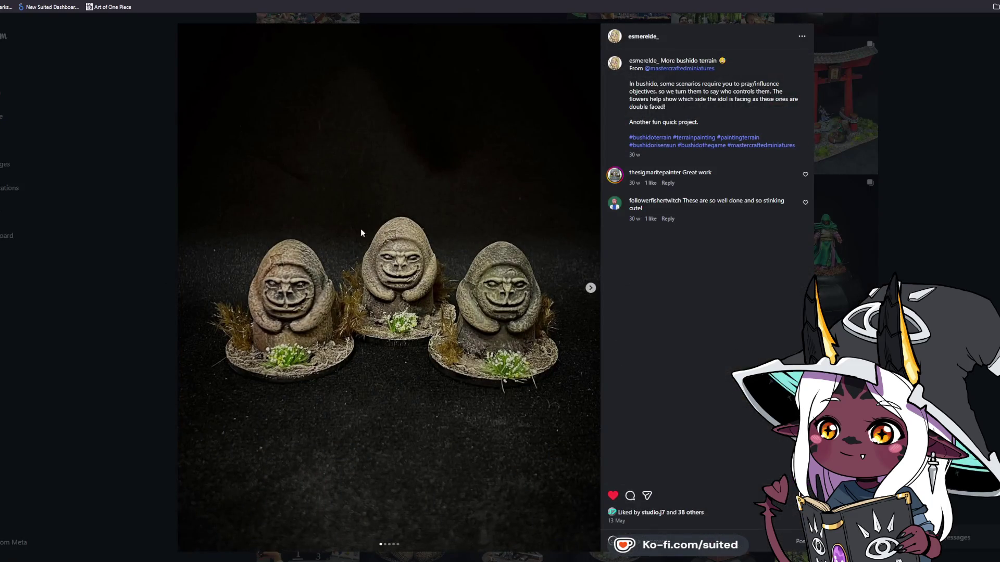
click(585, 296)
click(585, 297)
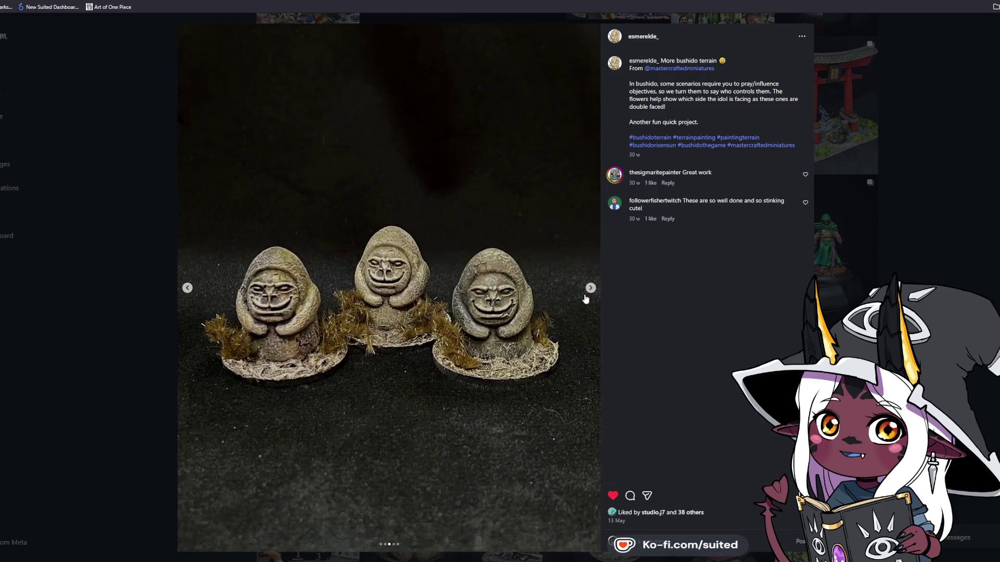
click(933, 215)
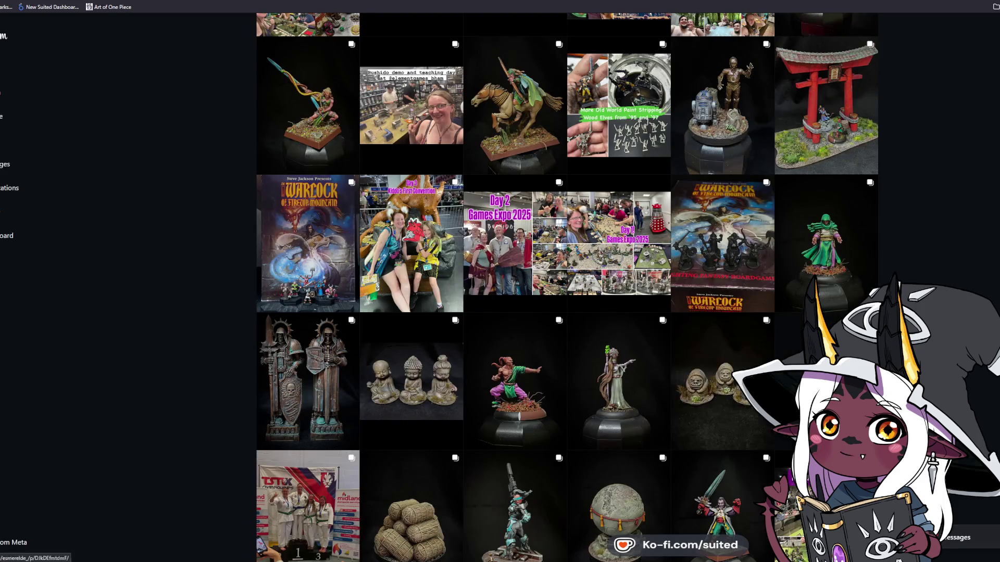
click(720, 394)
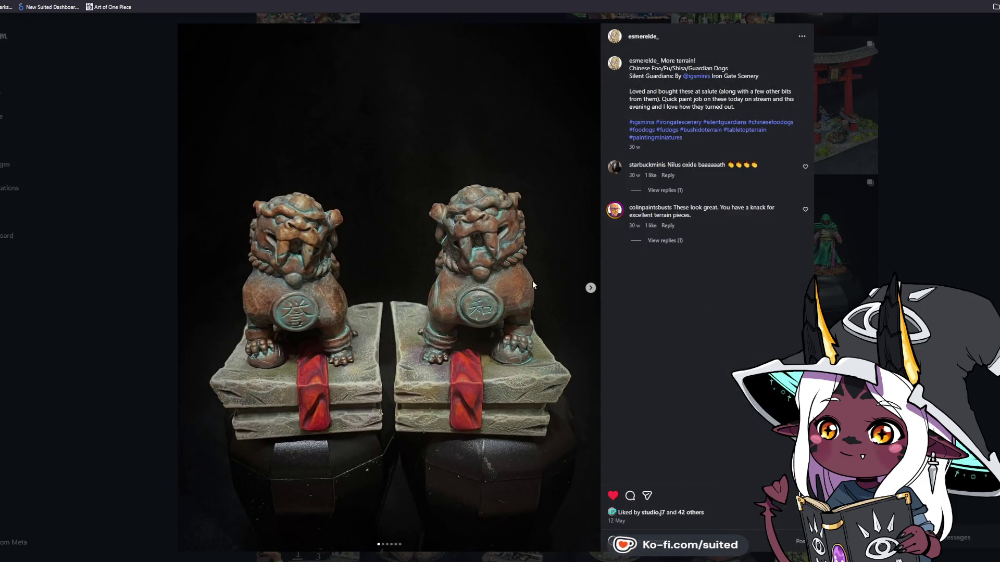
click(589, 288)
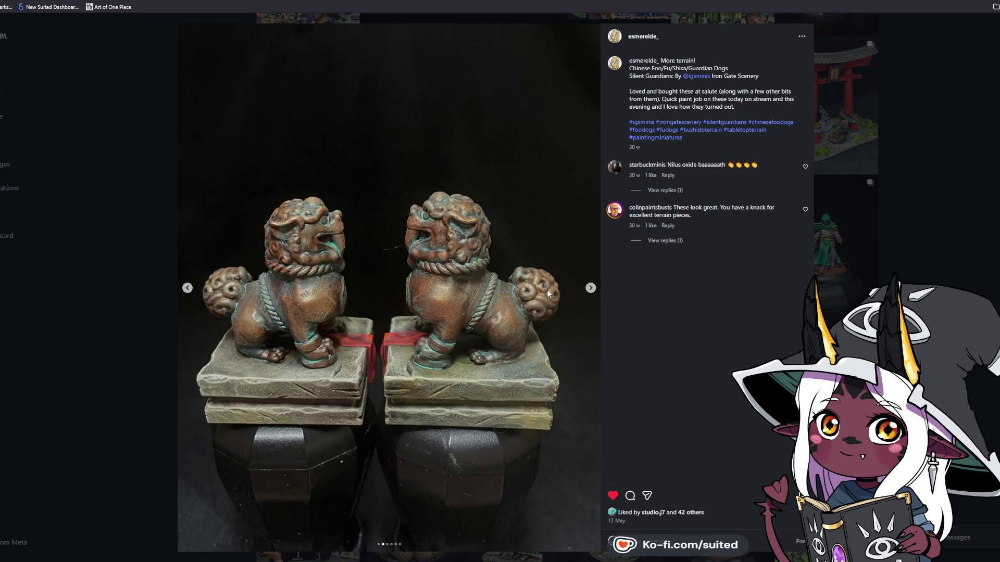
click(592, 292)
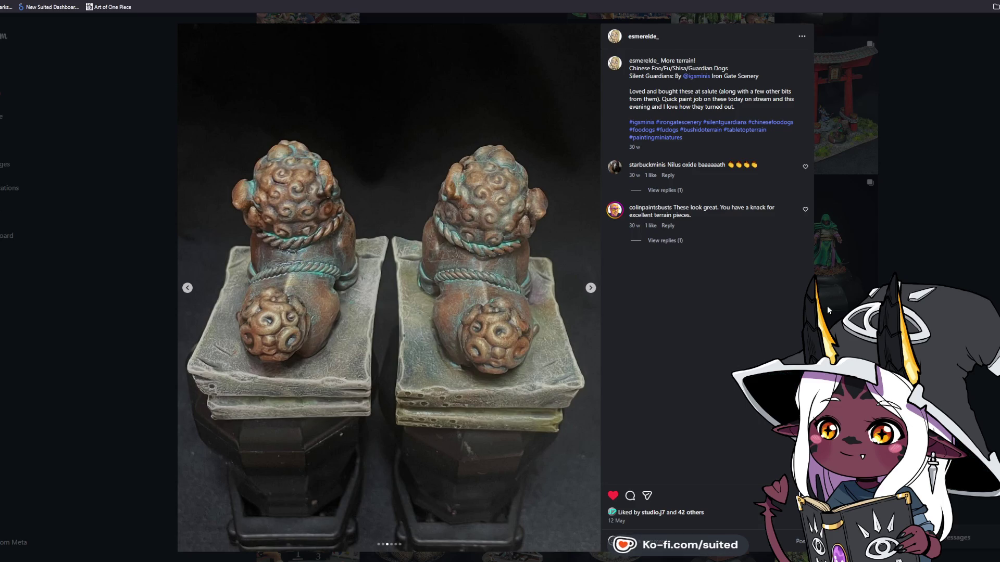
click(966, 200)
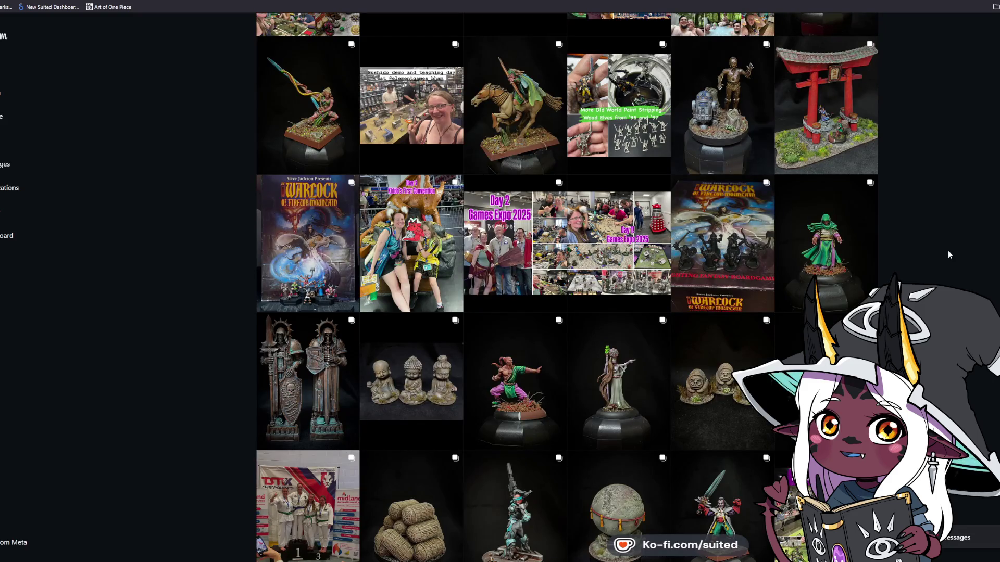
Open the Killteam bronze statues post and advance to its second photo of the hooded statues
click(316, 334)
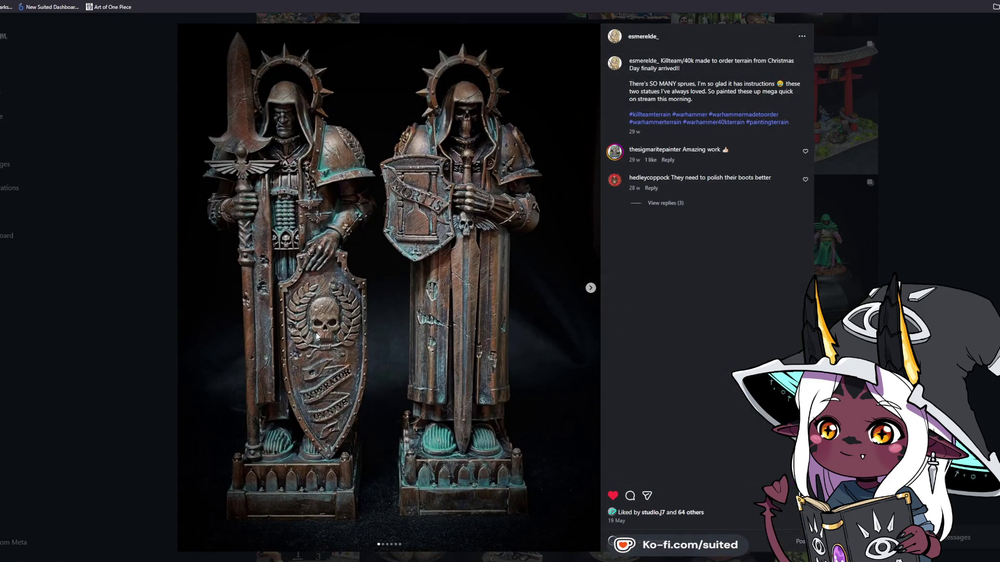
click(590, 288)
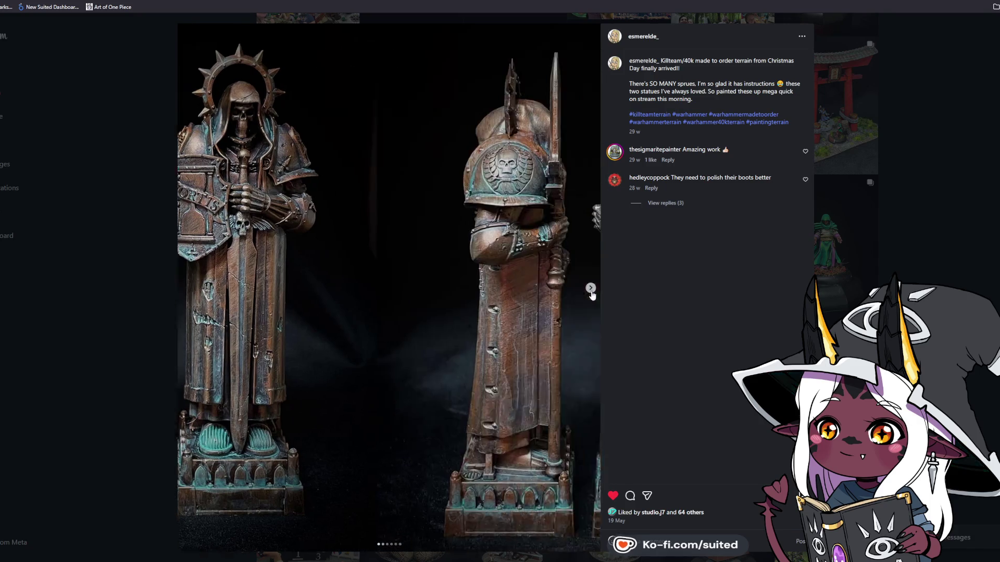
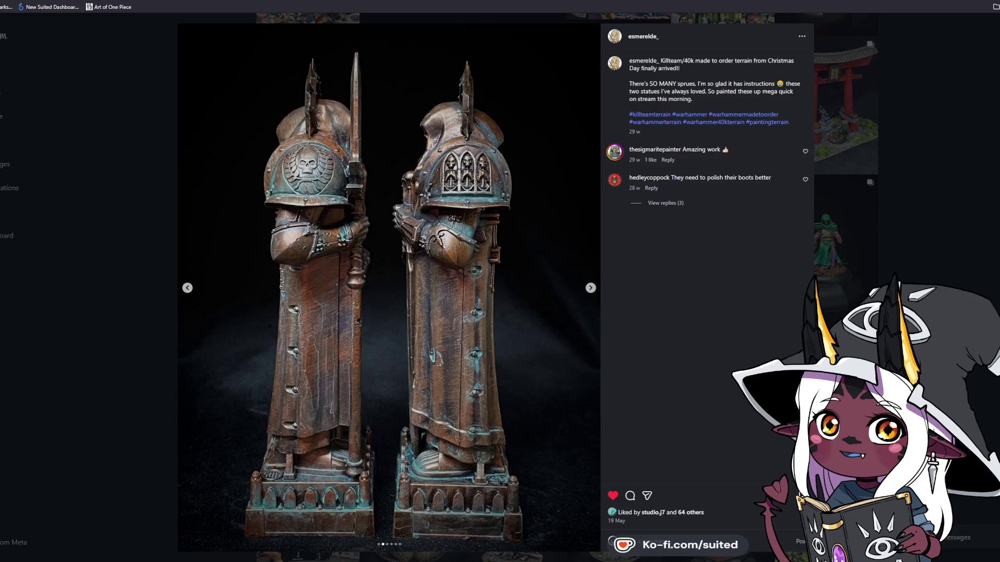
Close the bronze-statues post and scroll down the profile's grid of painted miniature photos
click(945, 216)
scroll(936, 218, down, 4)
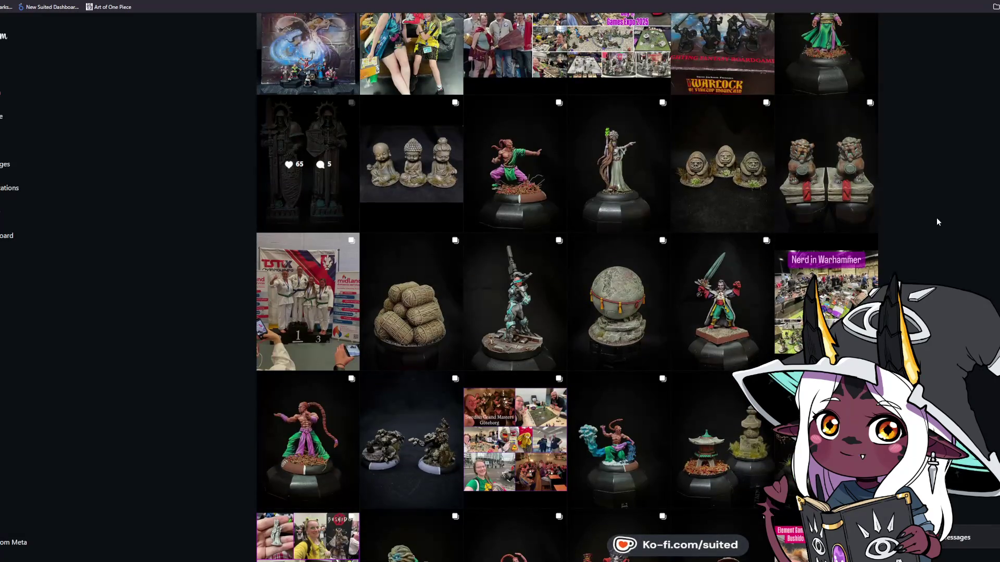
scroll(933, 226, down, 3)
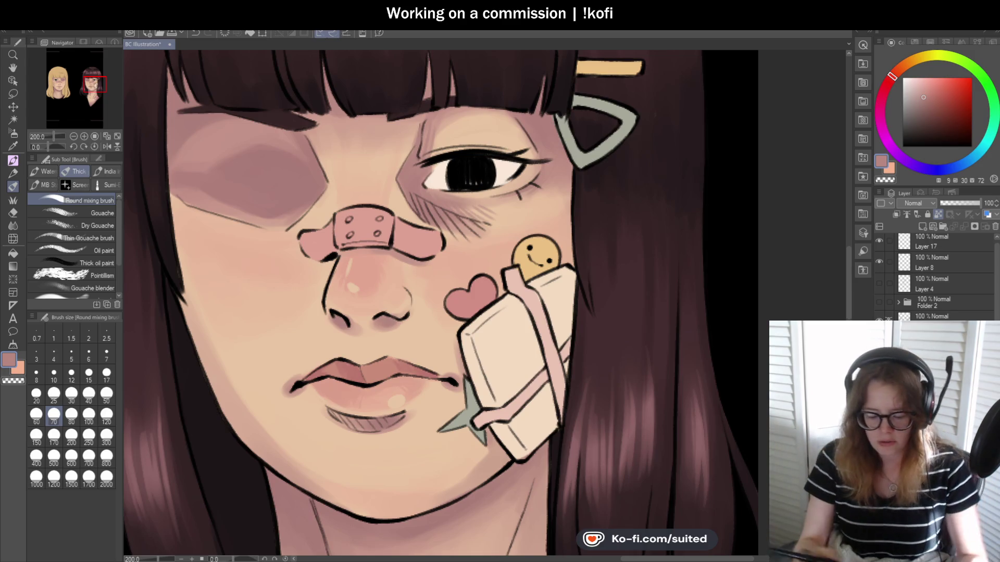
Sample the shadowed skin colour beside the eye and darken the area between the inner eye corner and brow
scroll(459, 233, up, 2)
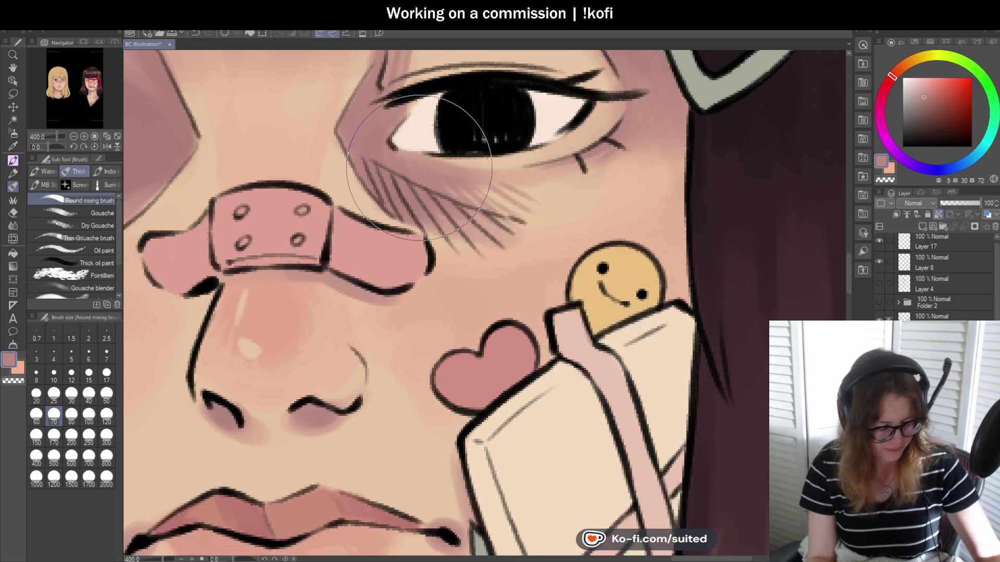
key(i)
click(388, 131)
key(p)
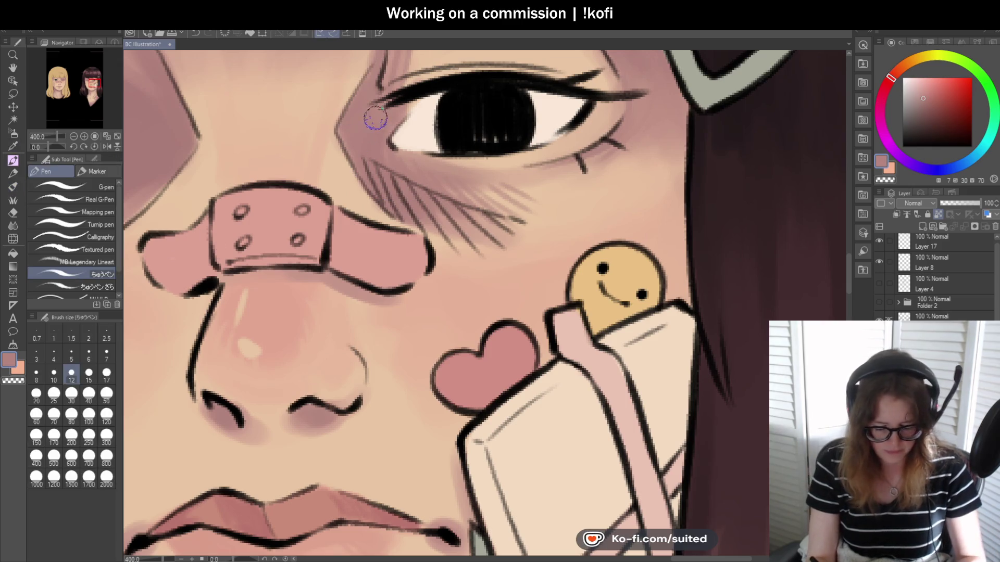
mouse_move(347, 130)
mouse_down()
mouse_move(373, 88)
mouse_move(385, 96)
mouse_move(346, 134)
mouse_move(367, 85)
mouse_up()
Darken and thicken the inner corner of the brunette's upper eyelid line
drag(357, 138, 328, 214)
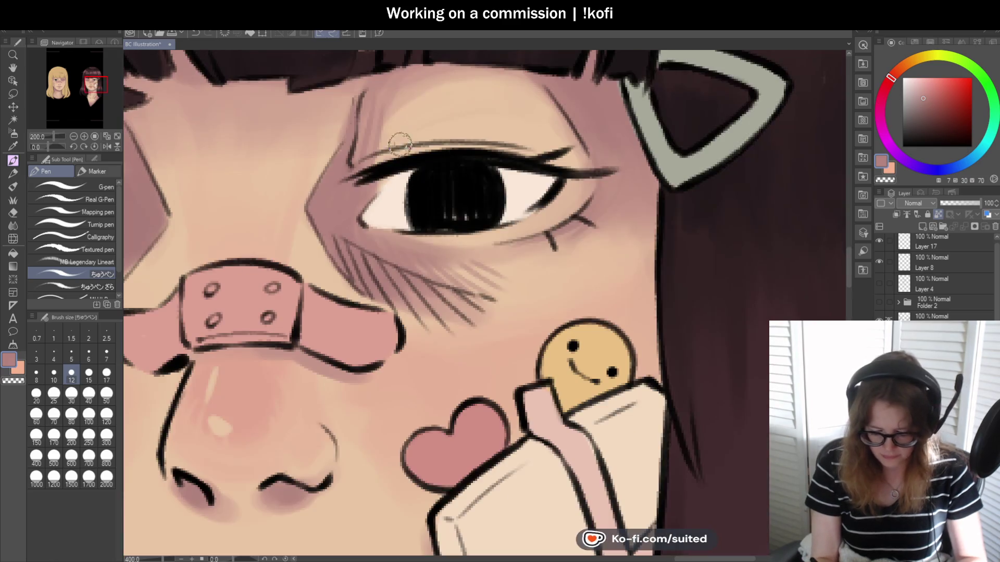
drag(395, 171, 350, 182)
scroll(435, 184, down, 3)
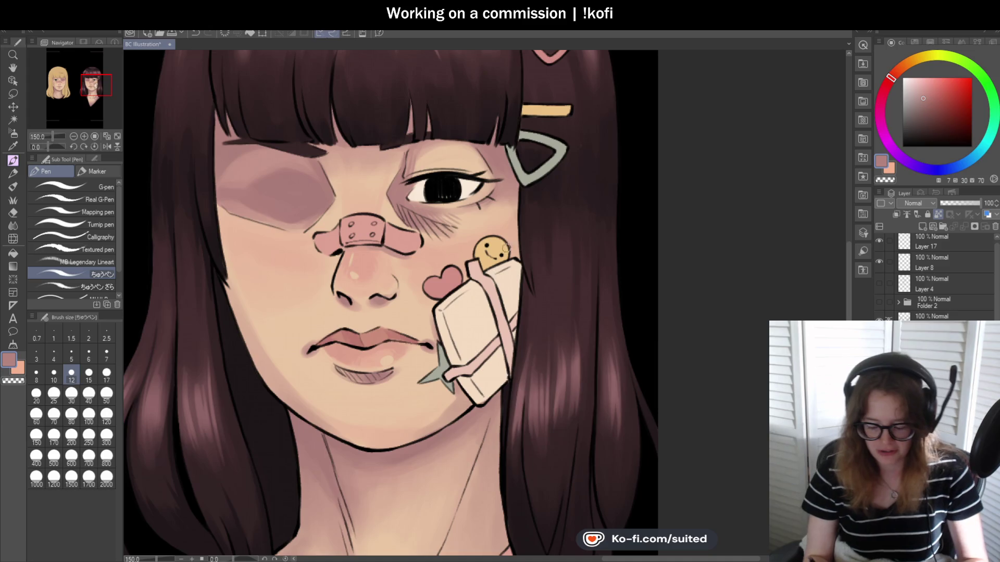
scroll(523, 177, up, 1)
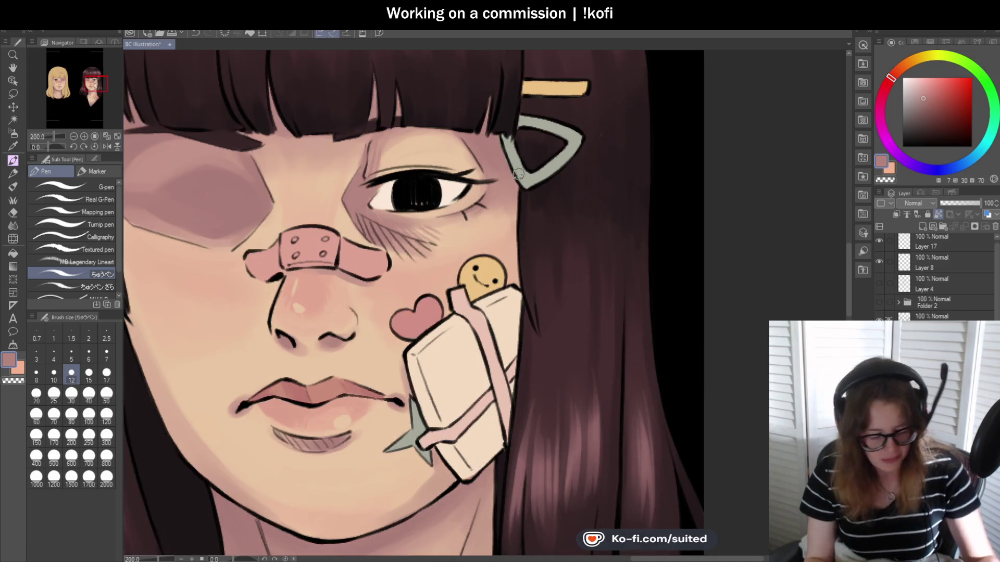
key(b)
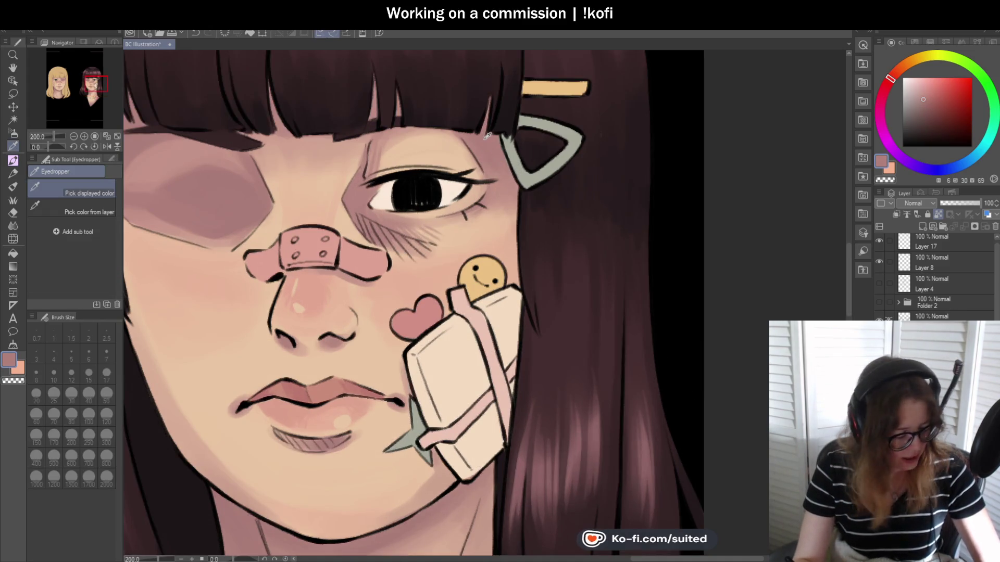
key(b)
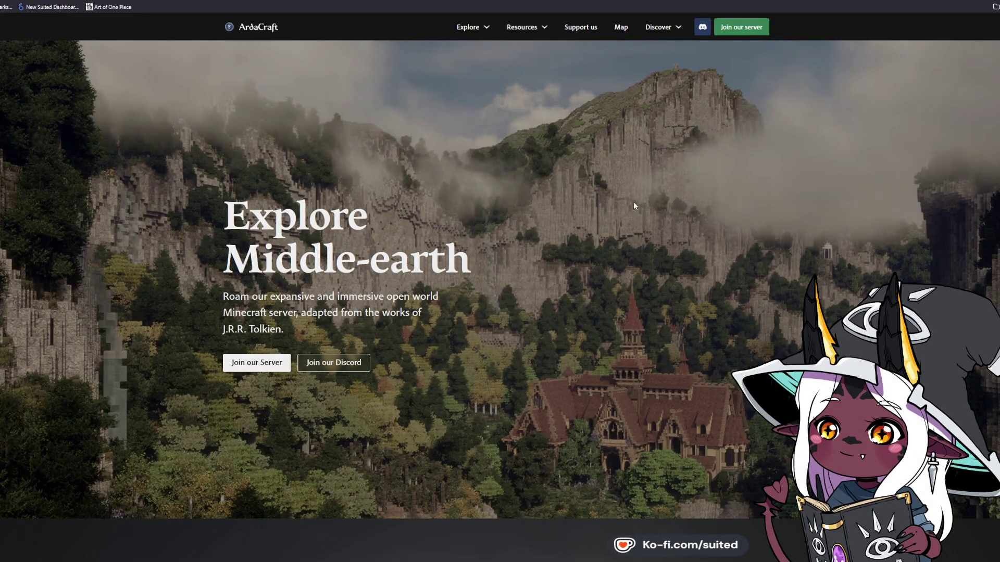
Scroll down the ArdaCraft homepage and go to the full listing via See all locations
scroll(533, 135, down, 5)
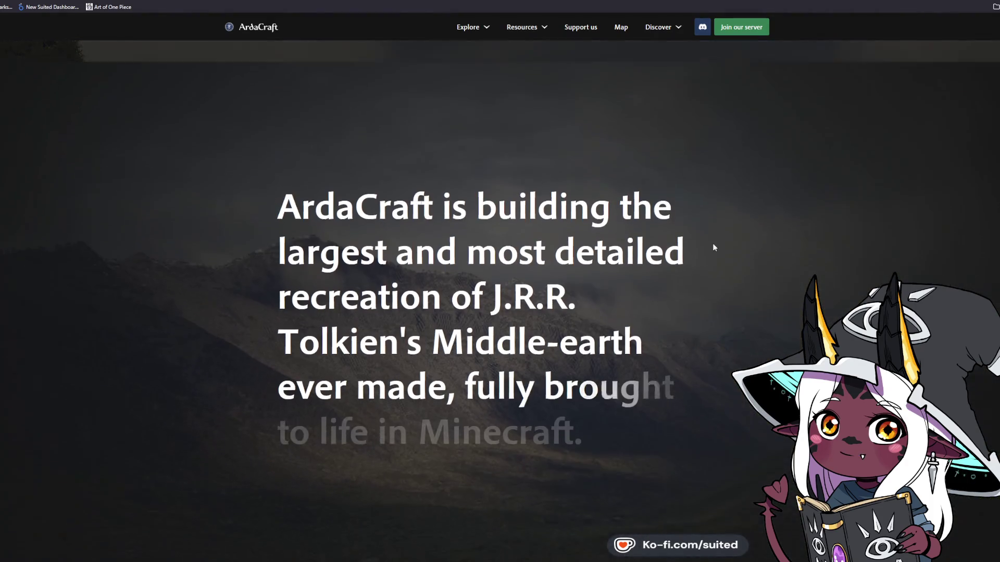
scroll(711, 239, down, 1)
scroll(730, 287, down, 4)
scroll(726, 283, down, 5)
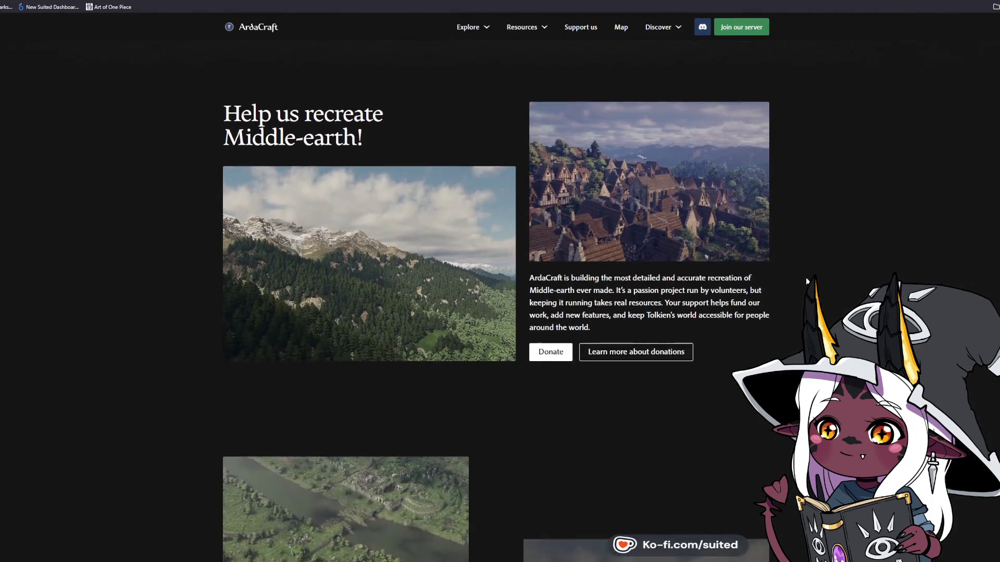
scroll(378, 285, down, 1)
scroll(553, 304, down, 1)
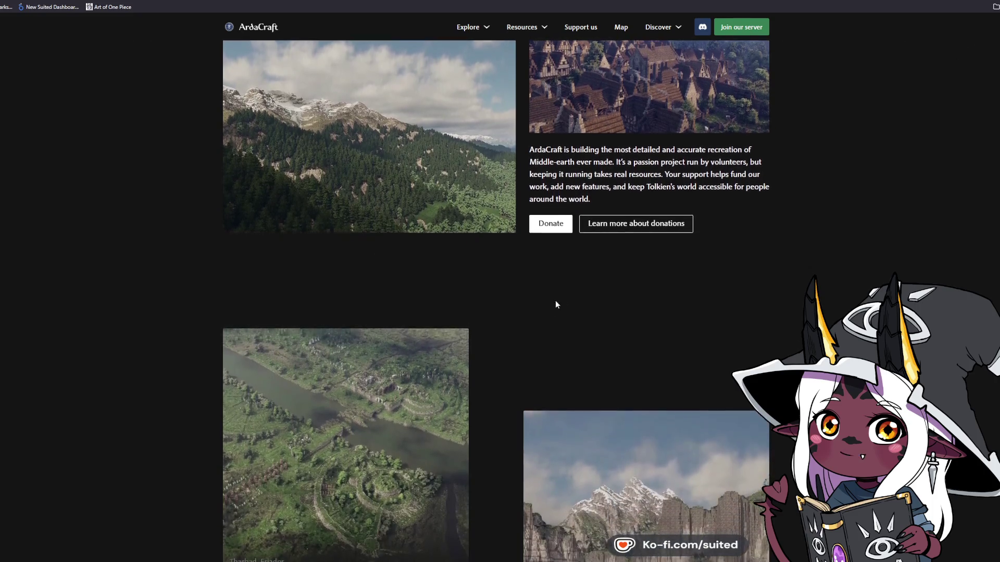
scroll(841, 239, down, 2)
scroll(845, 240, down, 3)
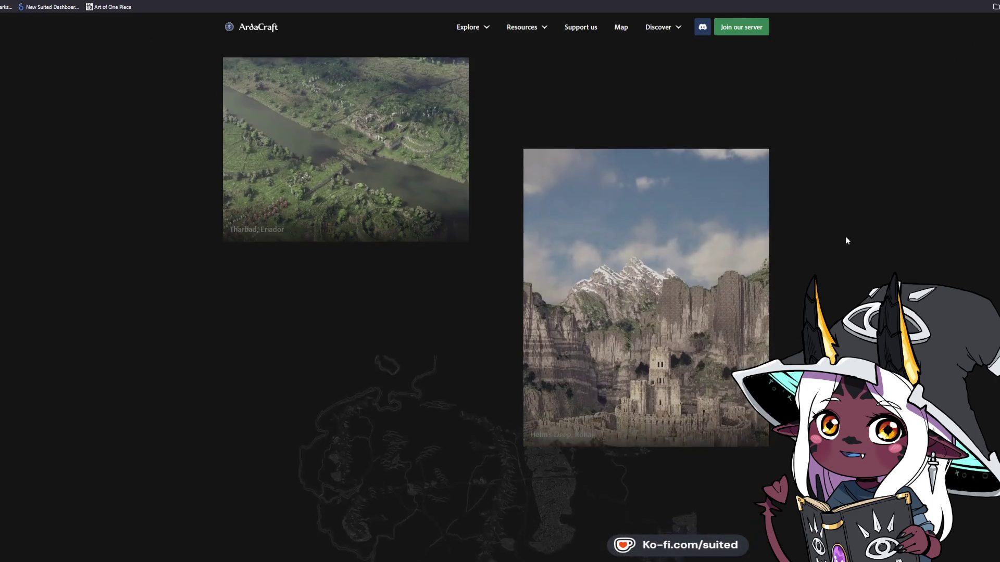
scroll(845, 240, down, 2)
scroll(842, 239, down, 2)
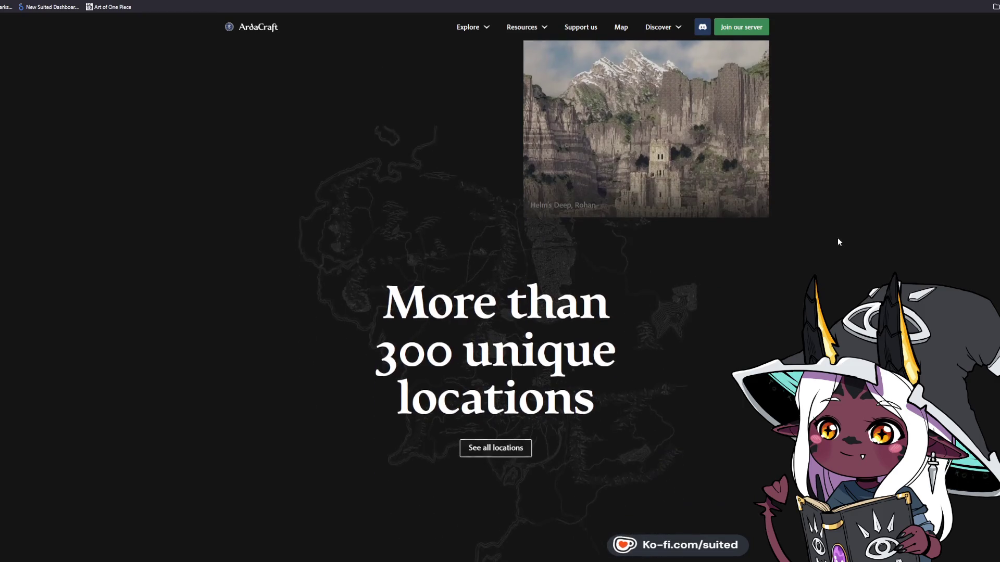
click(492, 447)
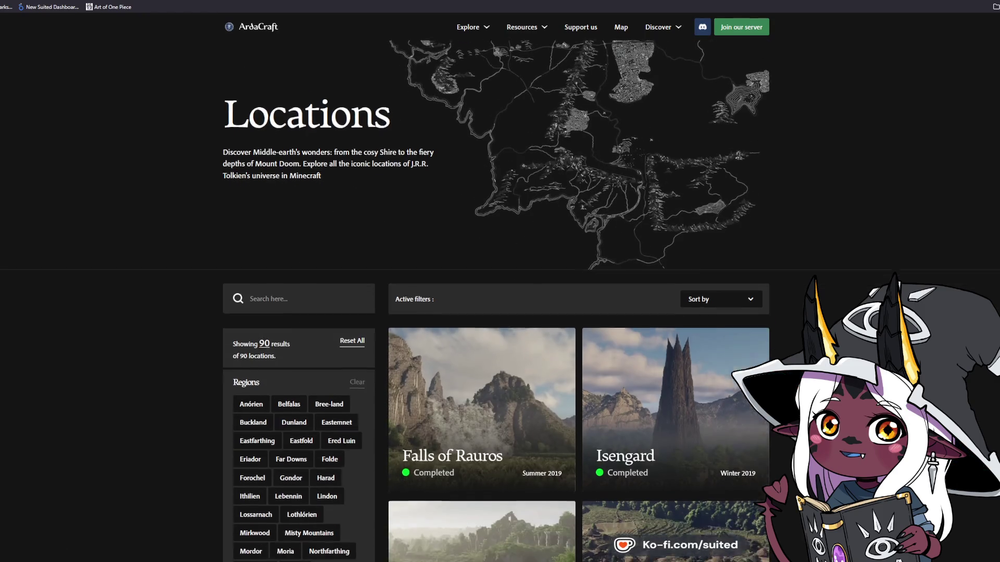
Go to the Hobbiton location page, then follow its The Shire region tag
scroll(491, 448, down, 4)
scroll(468, 333, down, 2)
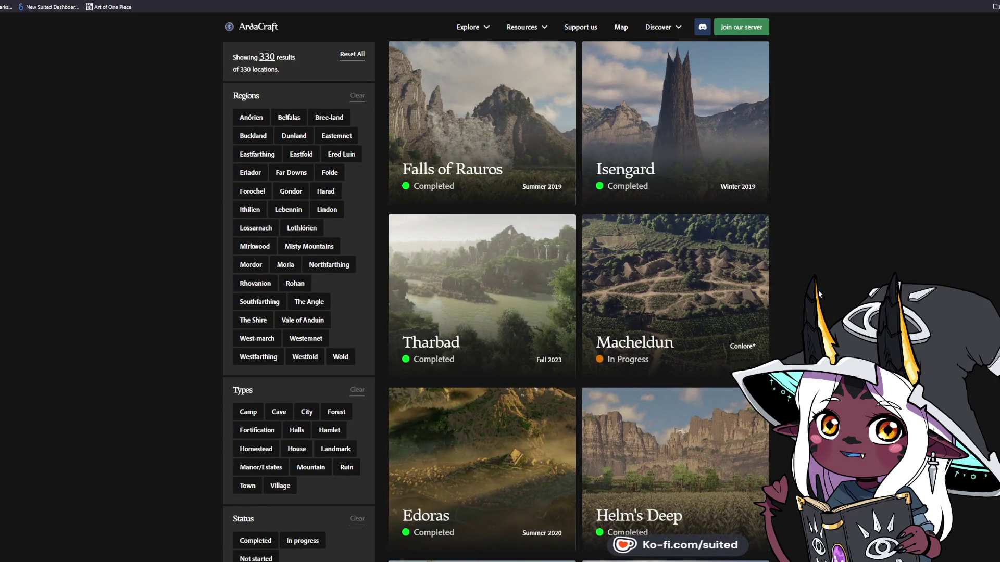
scroll(847, 241, down, 5)
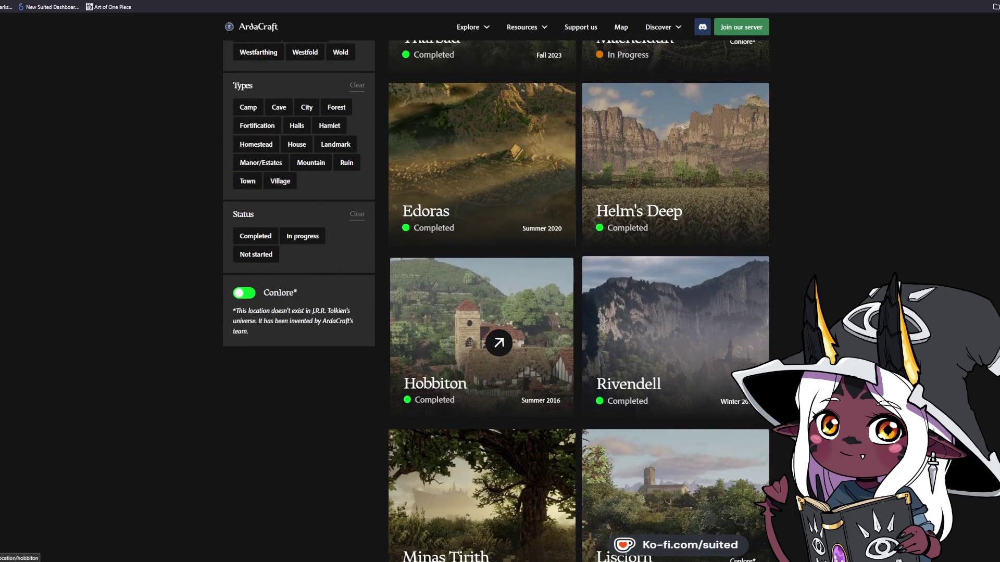
click(541, 346)
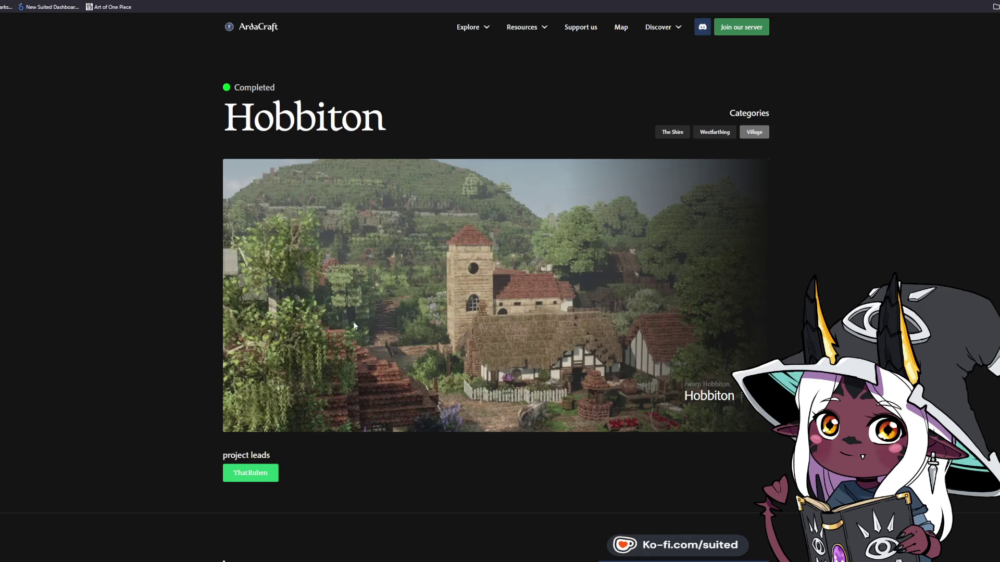
scroll(576, 315, down, 2)
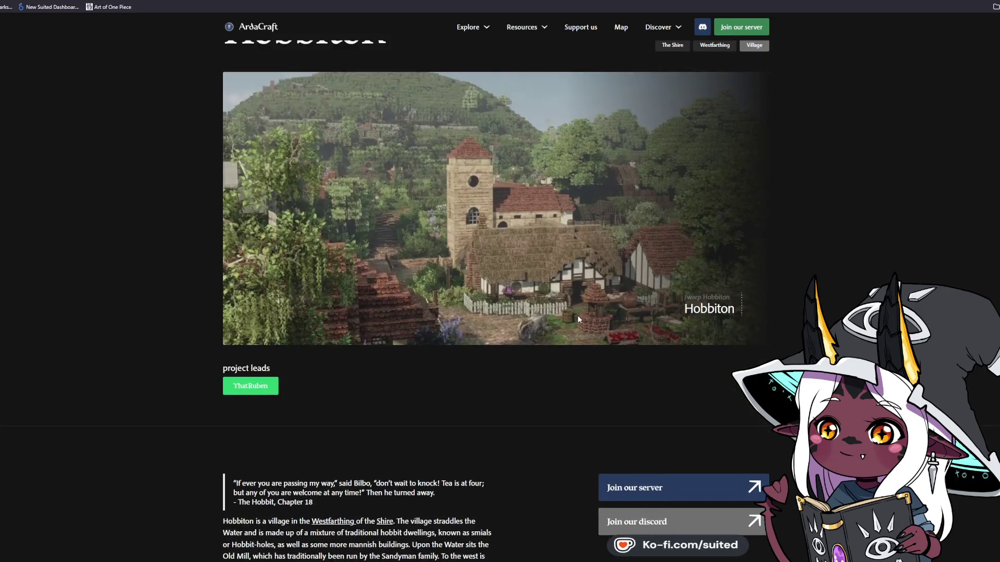
scroll(576, 315, up, 2)
click(668, 132)
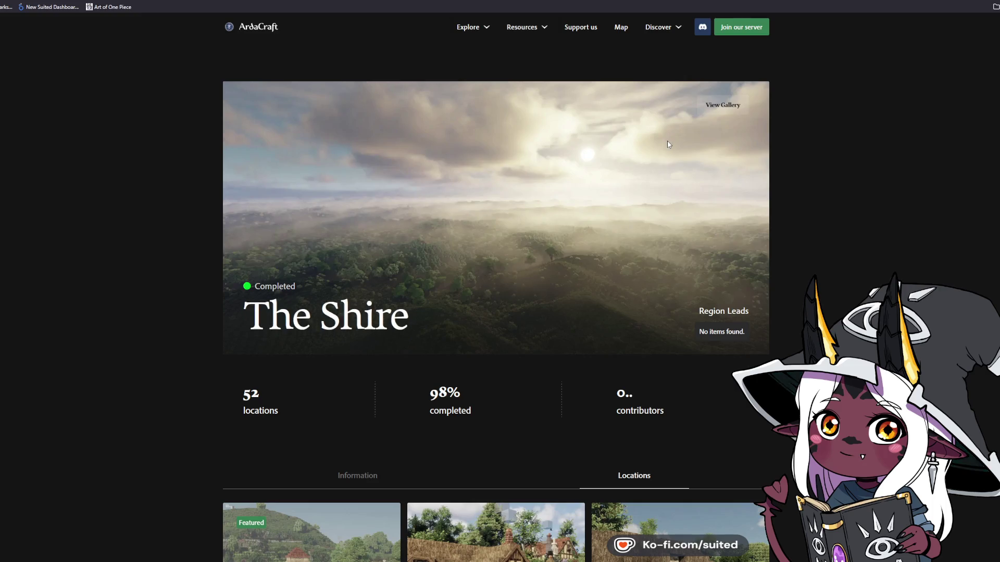
Browse The Shire's Locations grid, including Hobbiton, Bag End and Frogmorton
scroll(820, 301, down, 4)
scroll(820, 301, down, 2)
scroll(819, 301, down, 2)
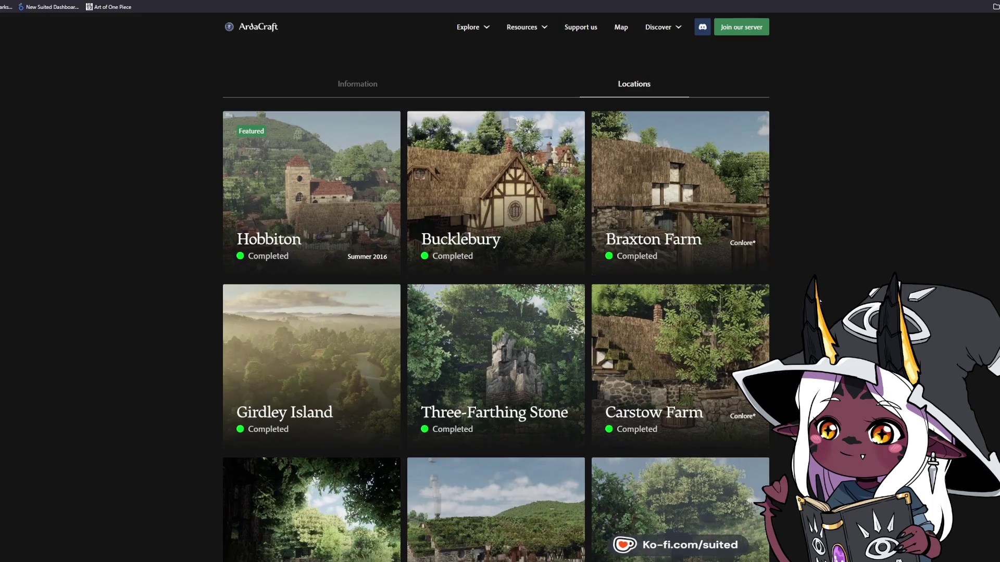
scroll(838, 311, down, 5)
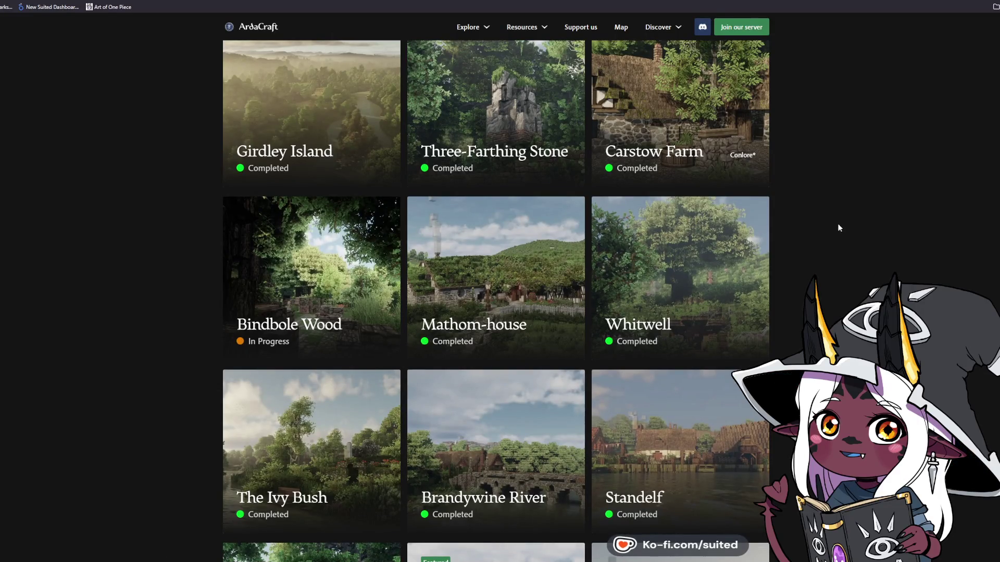
scroll(838, 228, down, 4)
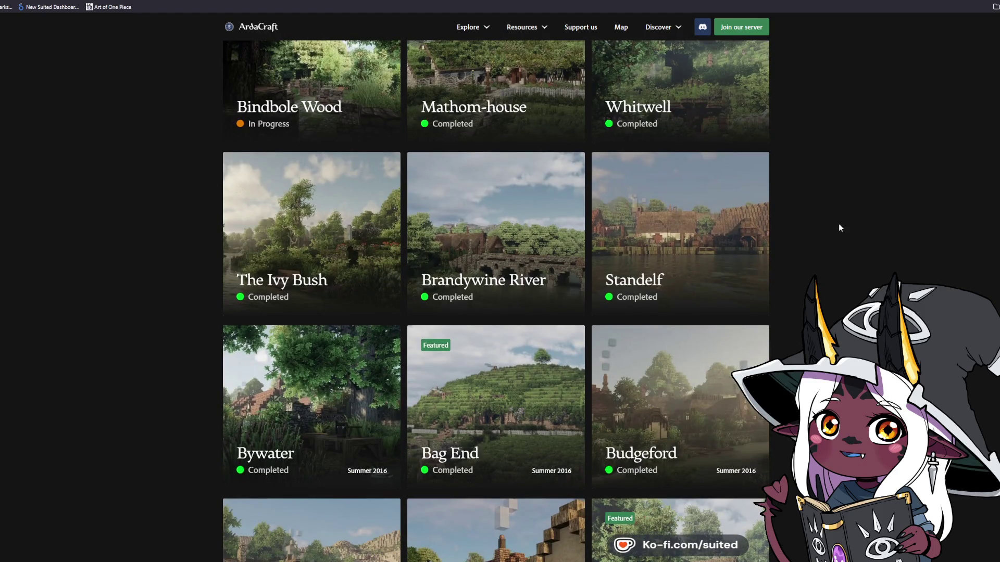
scroll(849, 210, down, 6)
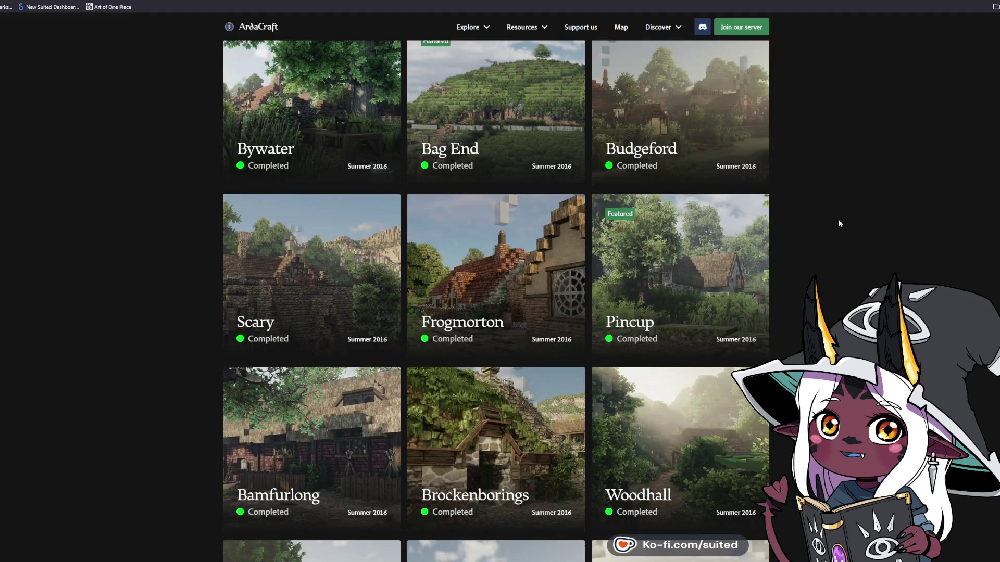
scroll(838, 221, down, 6)
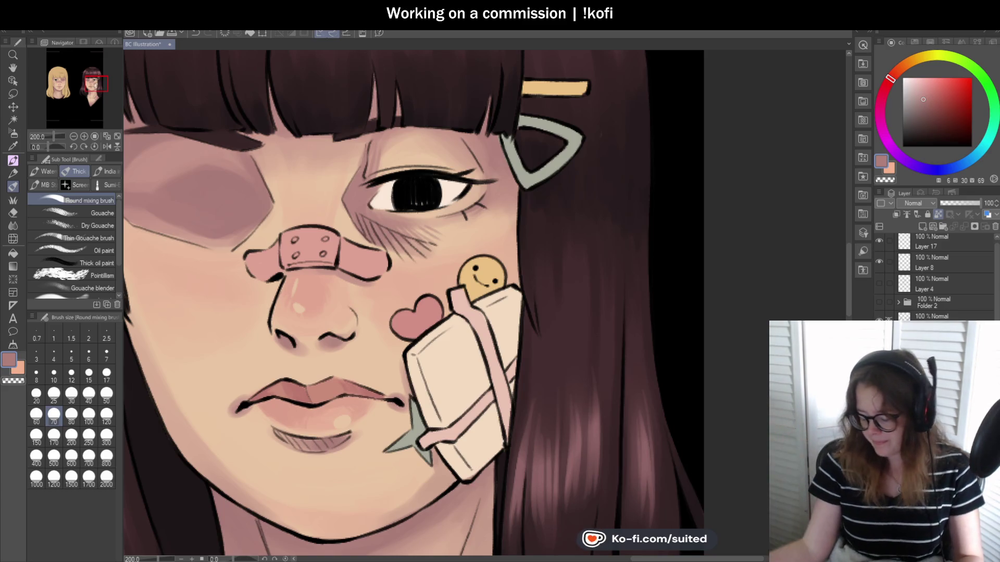
Zoom in on the mouth and paint the lips with the sampled upper-lip pink
scroll(490, 276, down, 2)
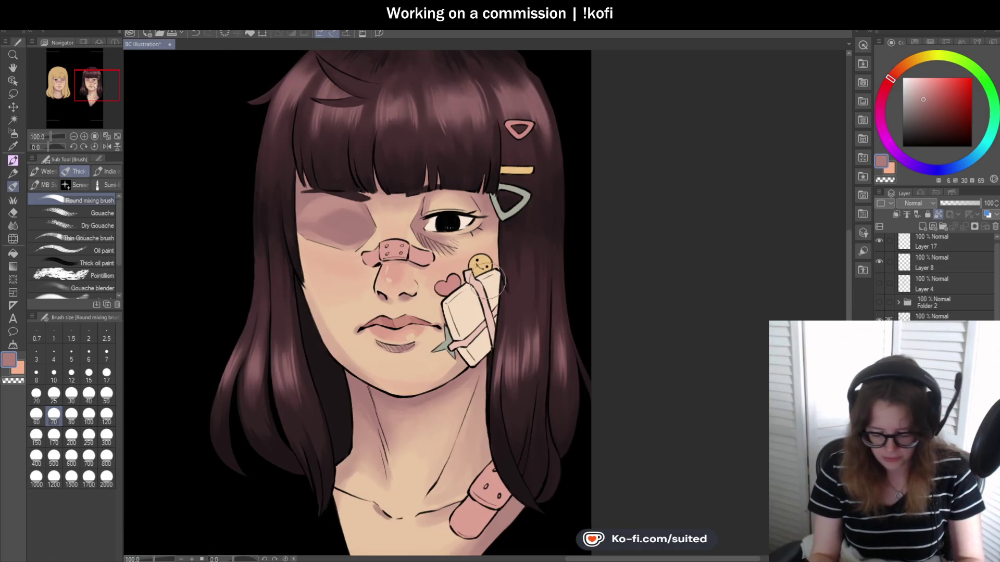
scroll(511, 223, down, 1)
scroll(442, 229, up, 2)
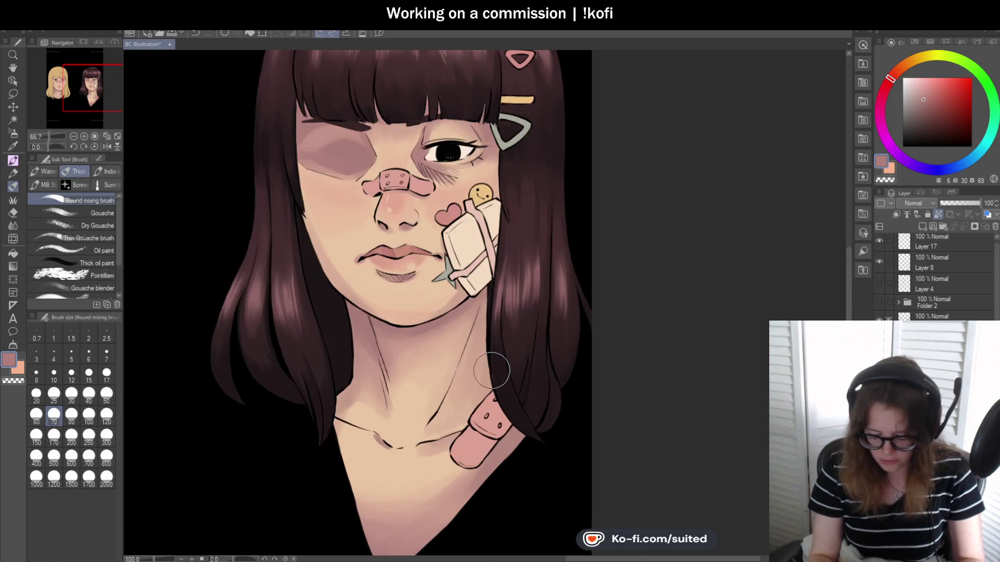
scroll(396, 226, up, 1)
scroll(380, 224, up, 1)
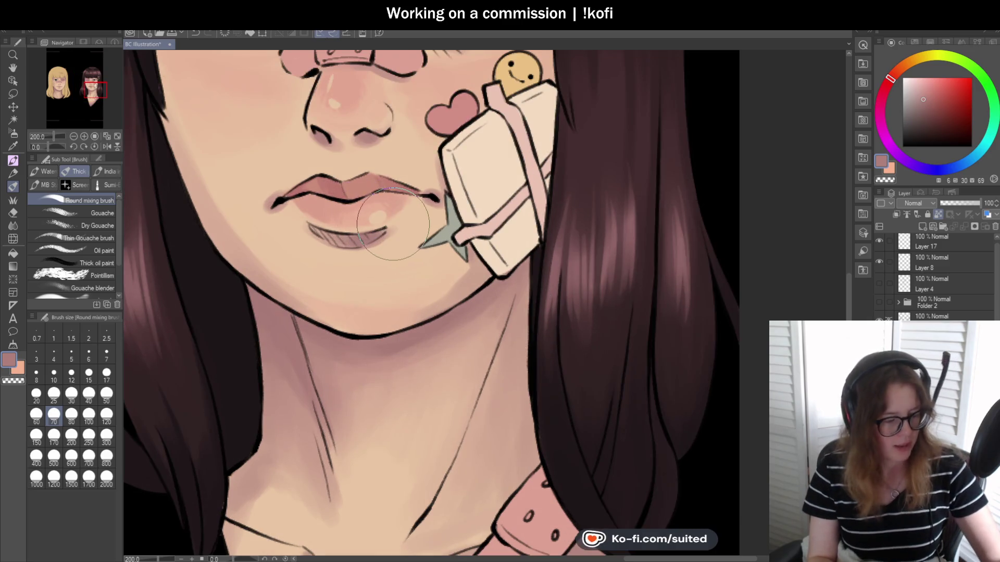
key(i)
click(367, 180)
key(p)
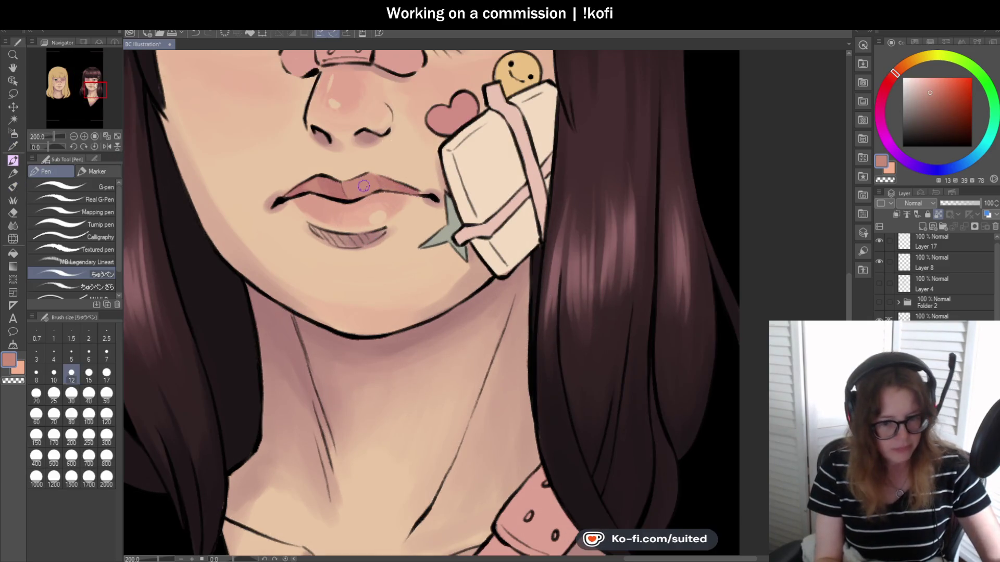
scroll(387, 208, up, 3)
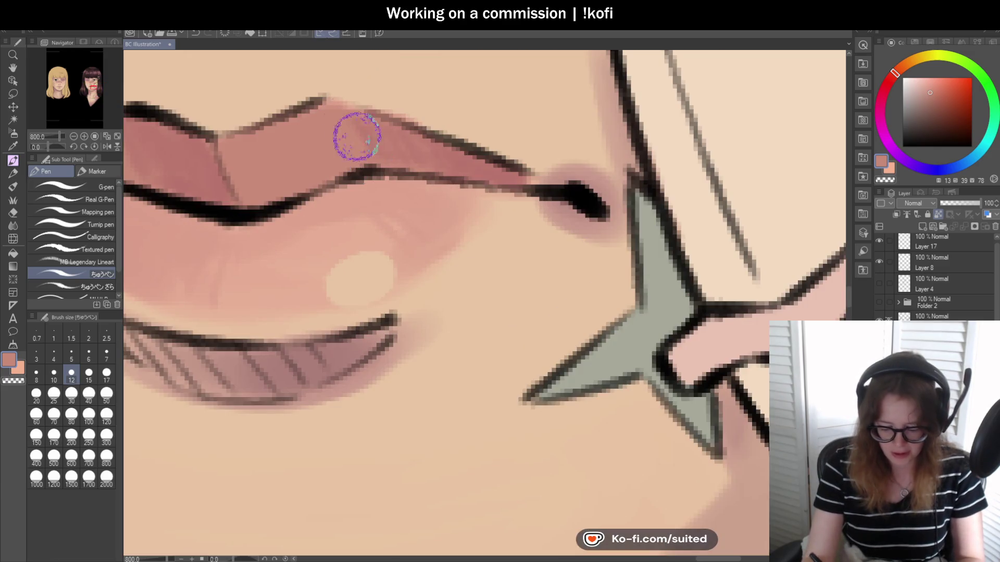
scroll(401, 290, down, 1)
scroll(460, 307, down, 2)
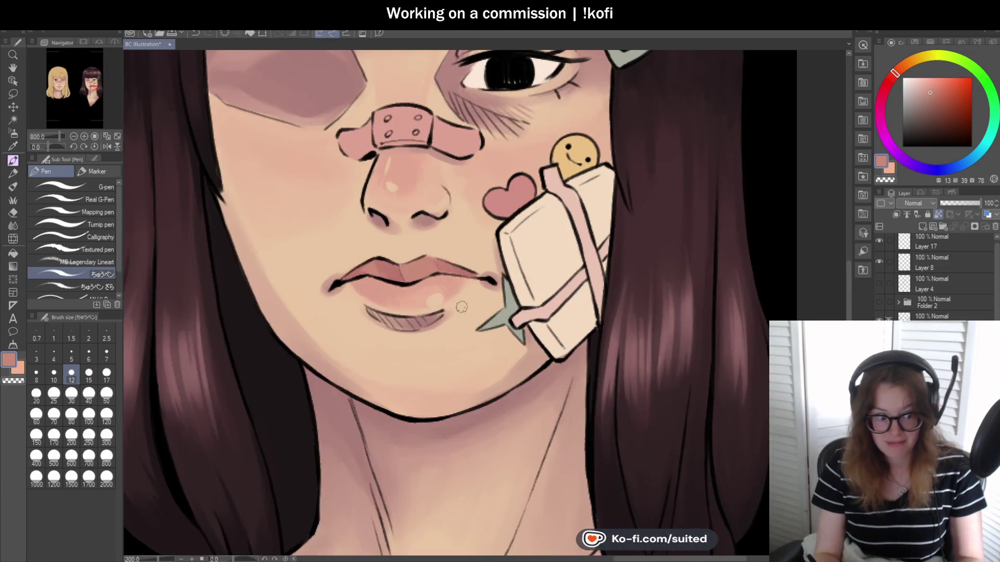
scroll(364, 227, up, 2)
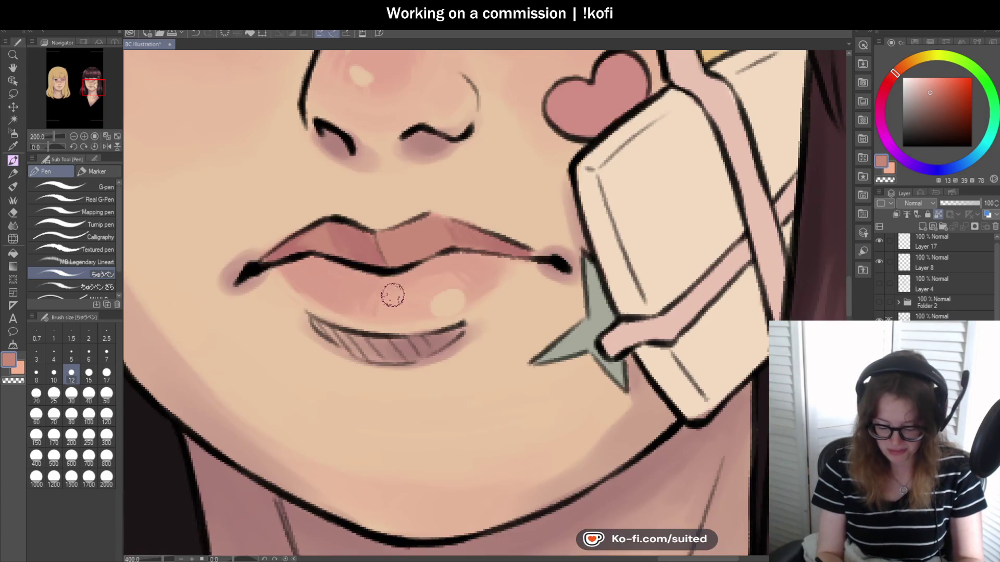
key(i)
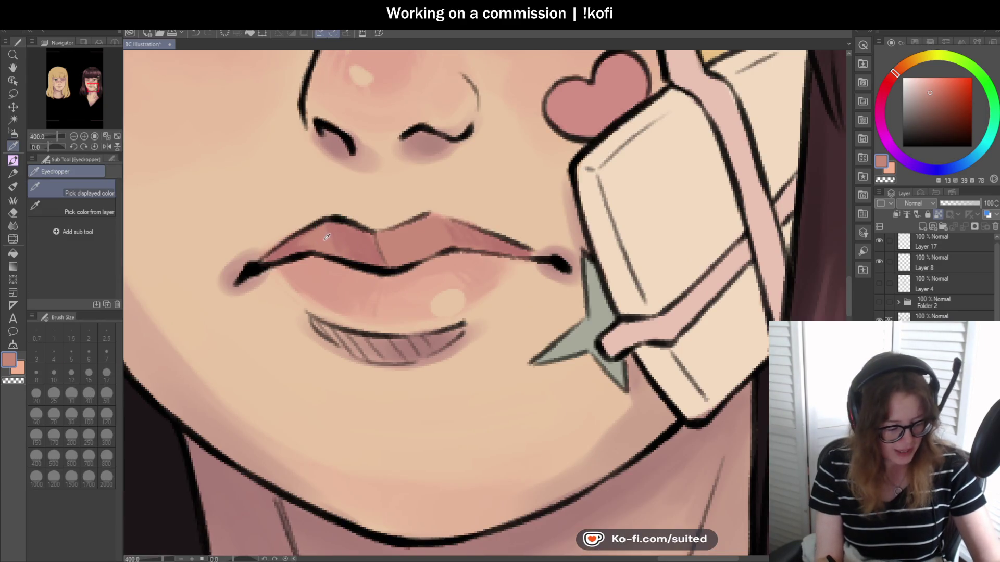
key(p)
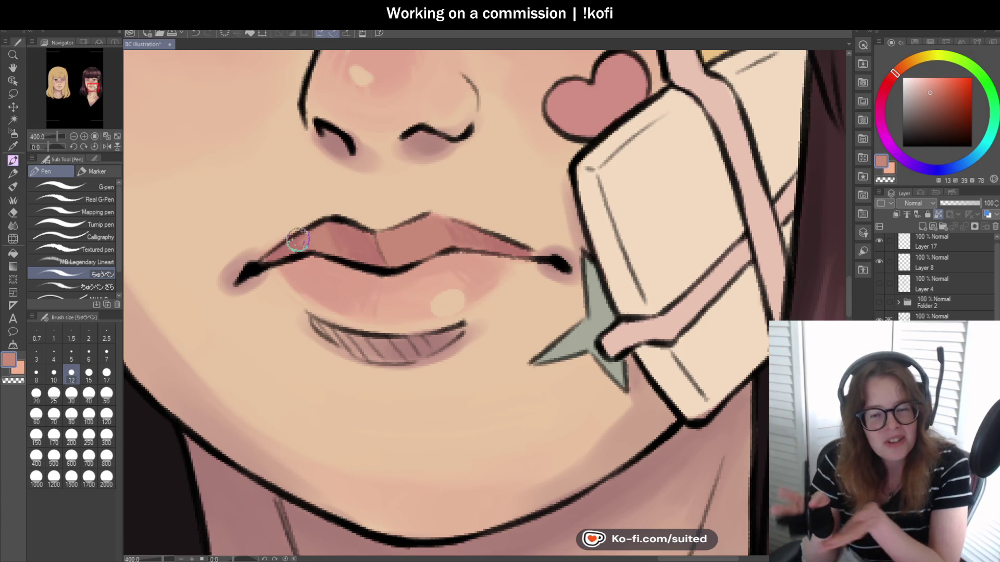
Refine the lip edges using the light peach below the lip and the lip pink
scroll(298, 240, down, 1)
scroll(490, 286, down, 3)
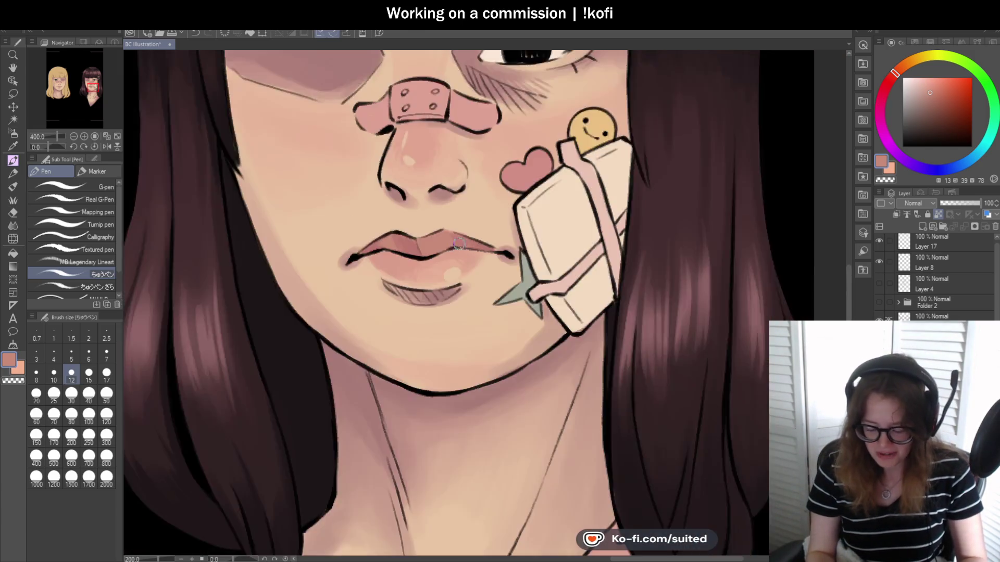
scroll(508, 277, up, 3)
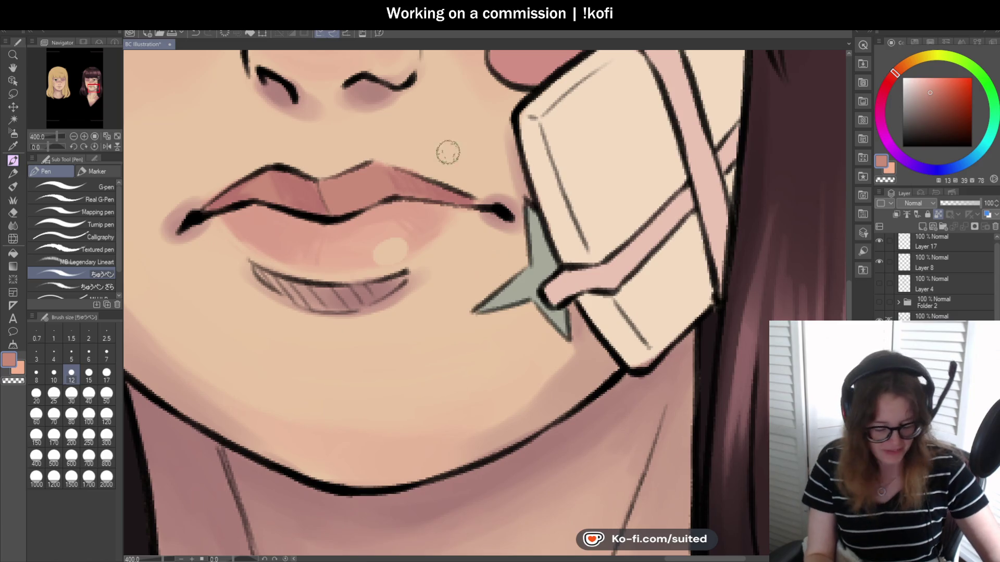
key(i)
key(p)
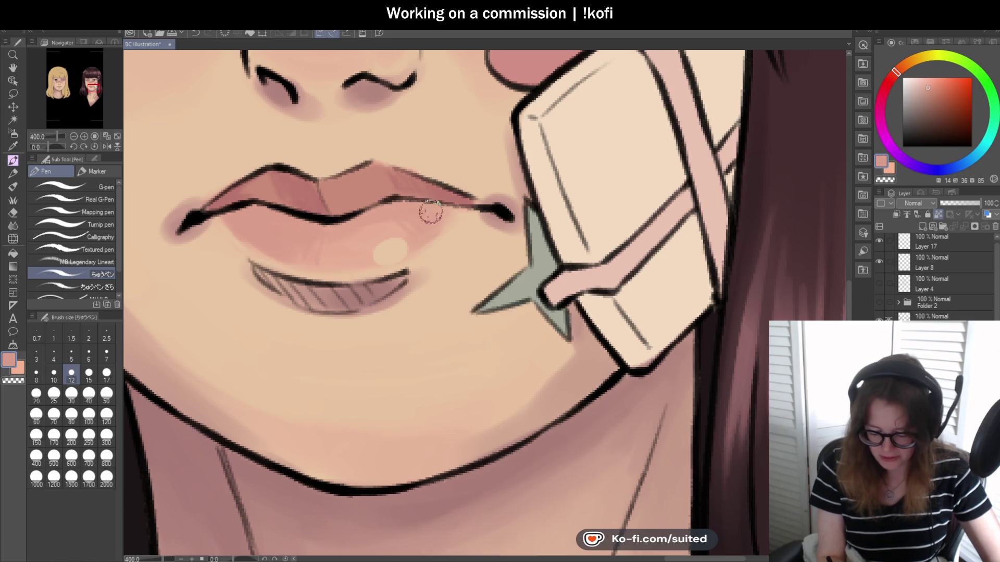
alt+click(450, 229)
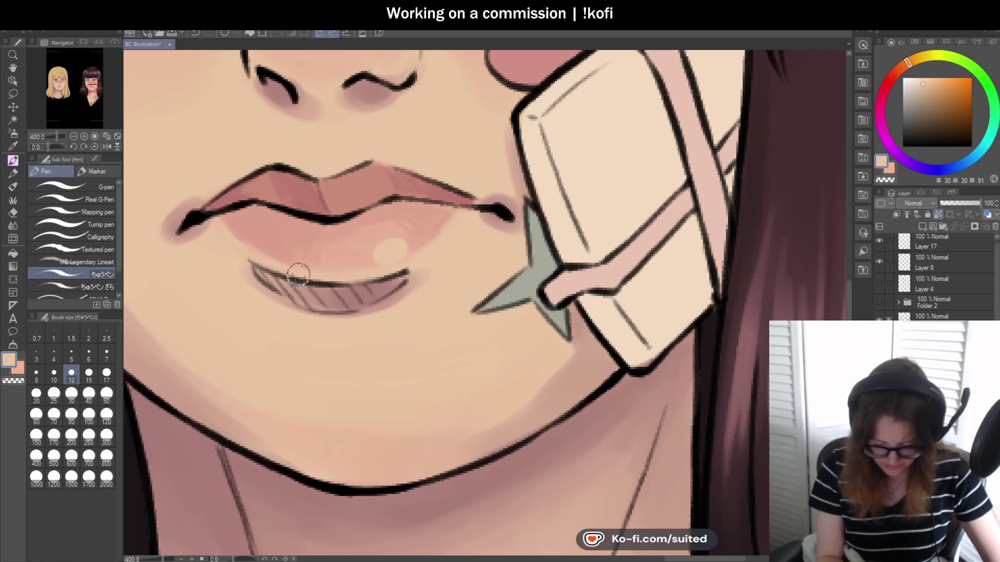
scroll(417, 319, down, 3)
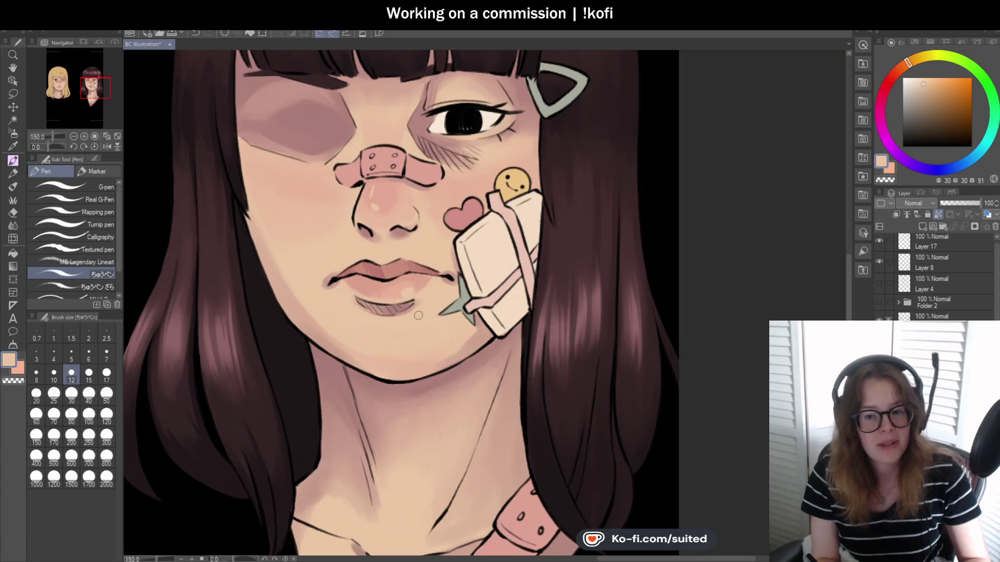
scroll(436, 284, up, 1)
scroll(435, 284, up, 2)
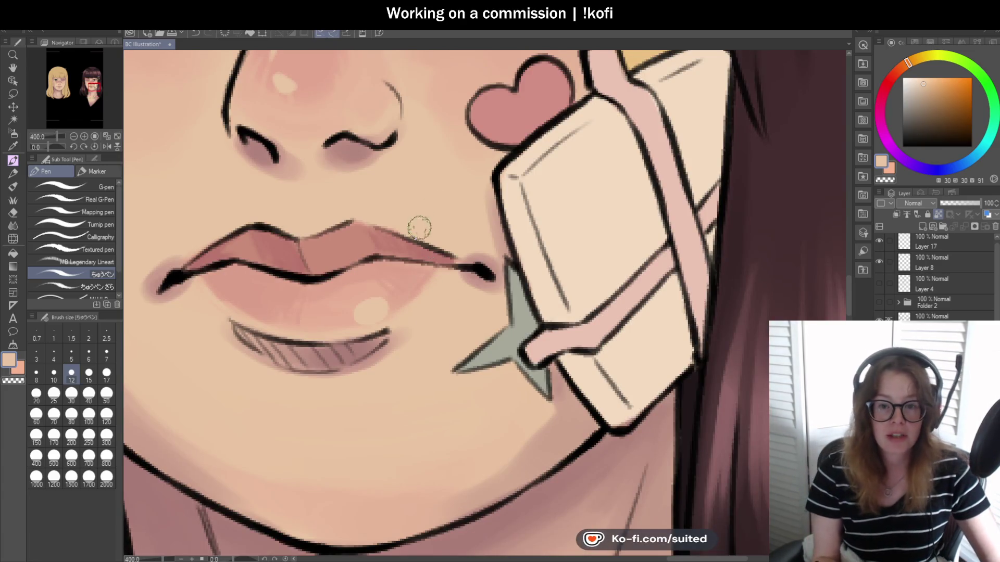
key(i)
click(395, 237)
key(p)
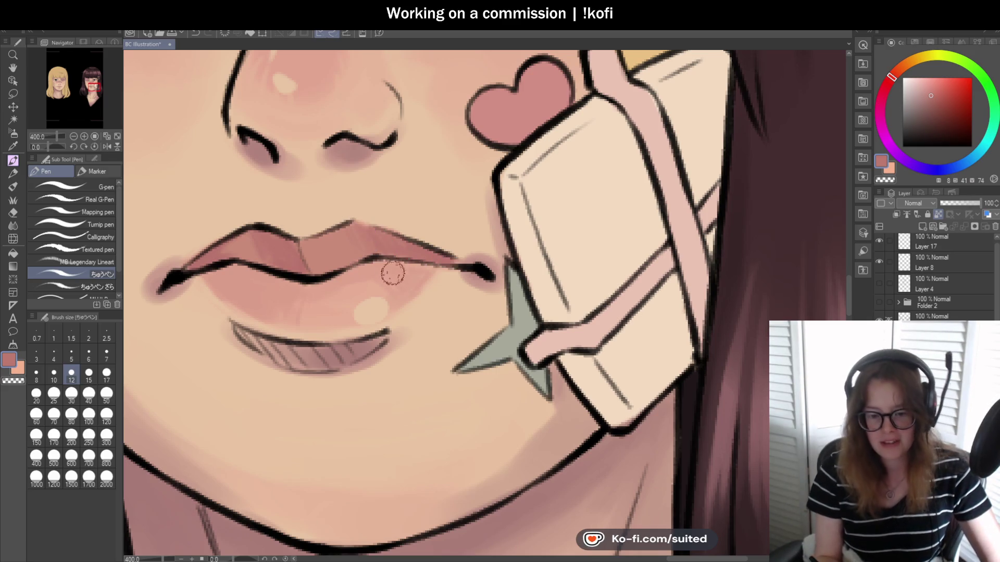
Sample peach skin tones from the lower cheek and chin to shade around the mouth
scroll(435, 267, down, 5)
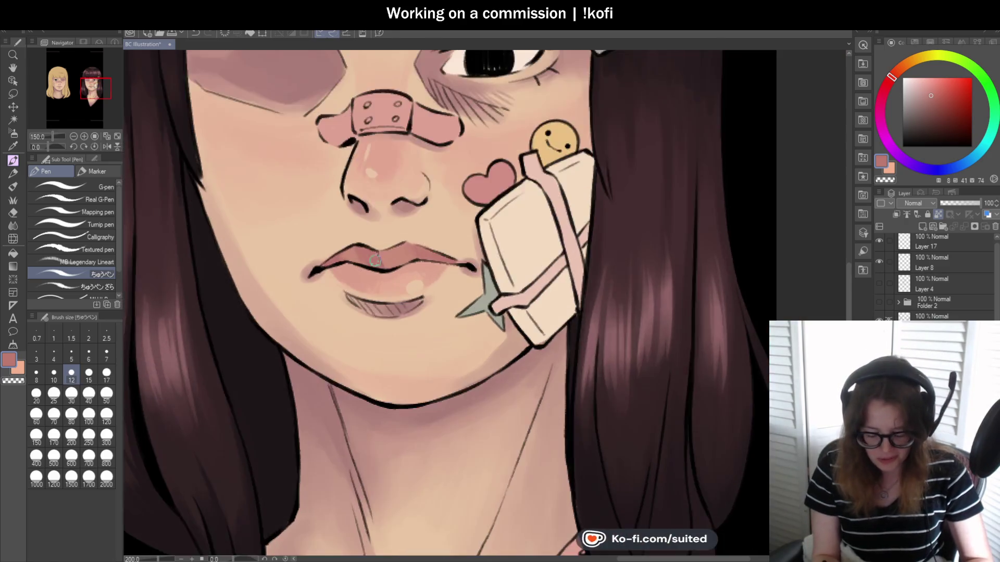
scroll(345, 246, up, 5)
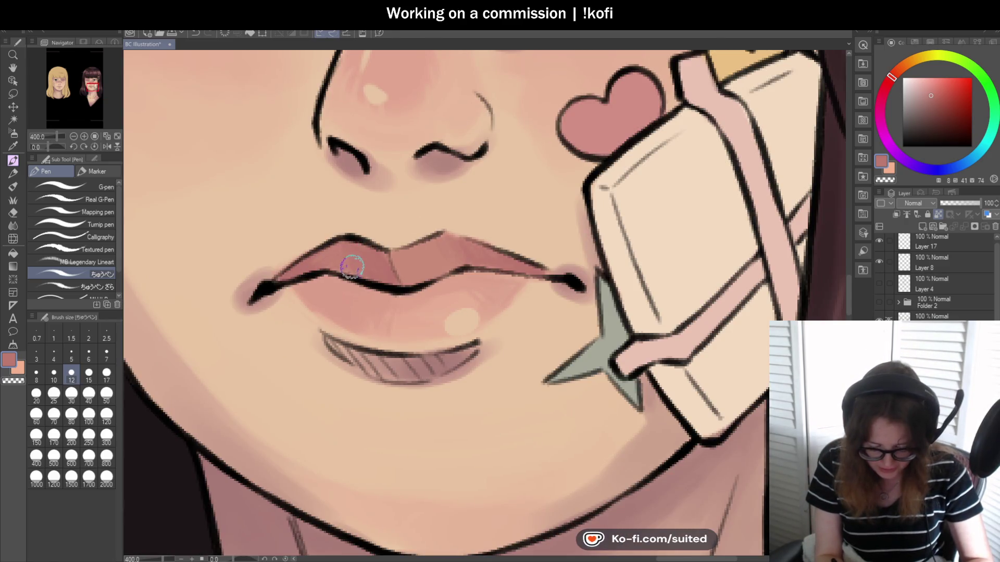
scroll(331, 262, down, 4)
scroll(390, 264, down, 1)
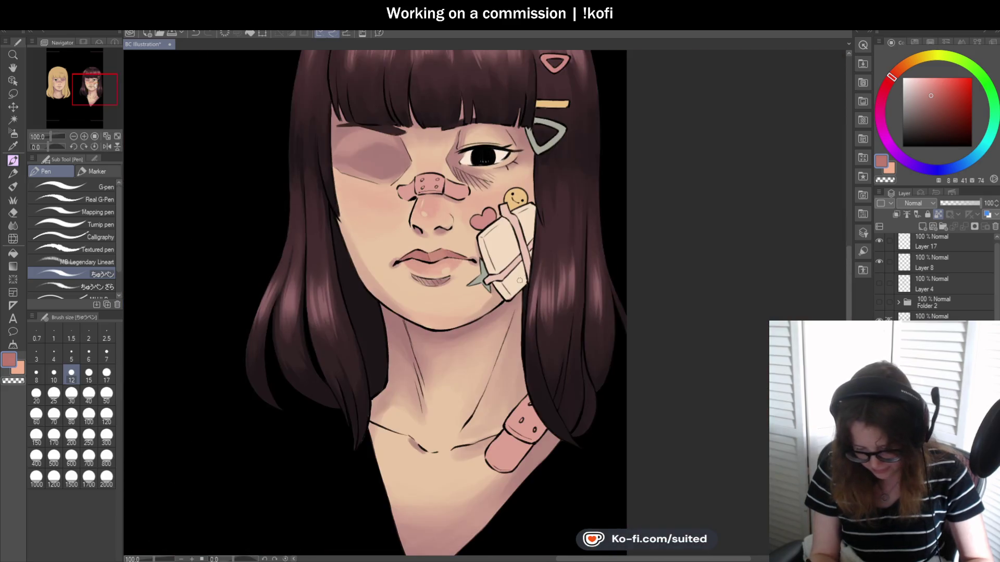
scroll(469, 266, down, 2)
scroll(562, 270, up, 2)
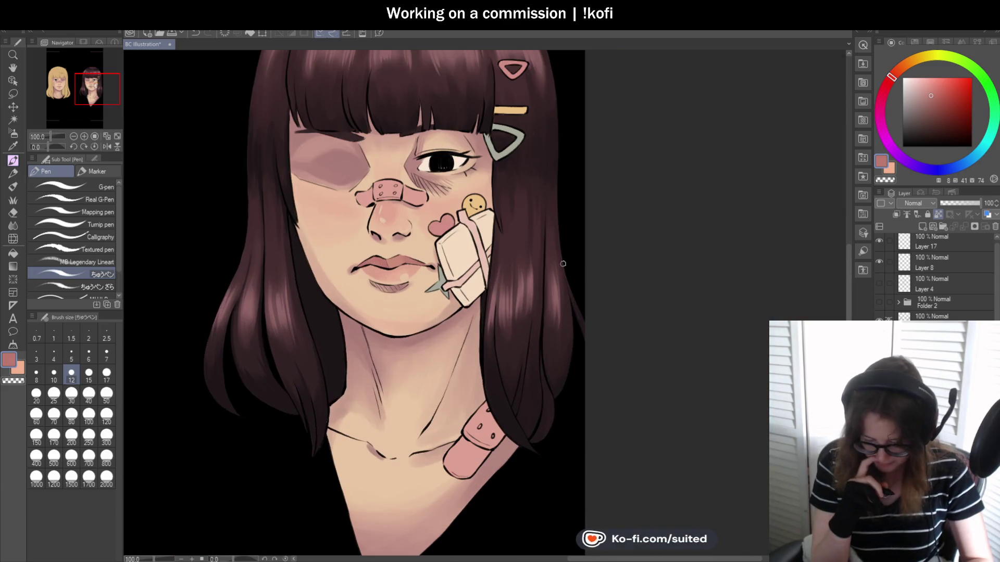
scroll(508, 311, up, 1)
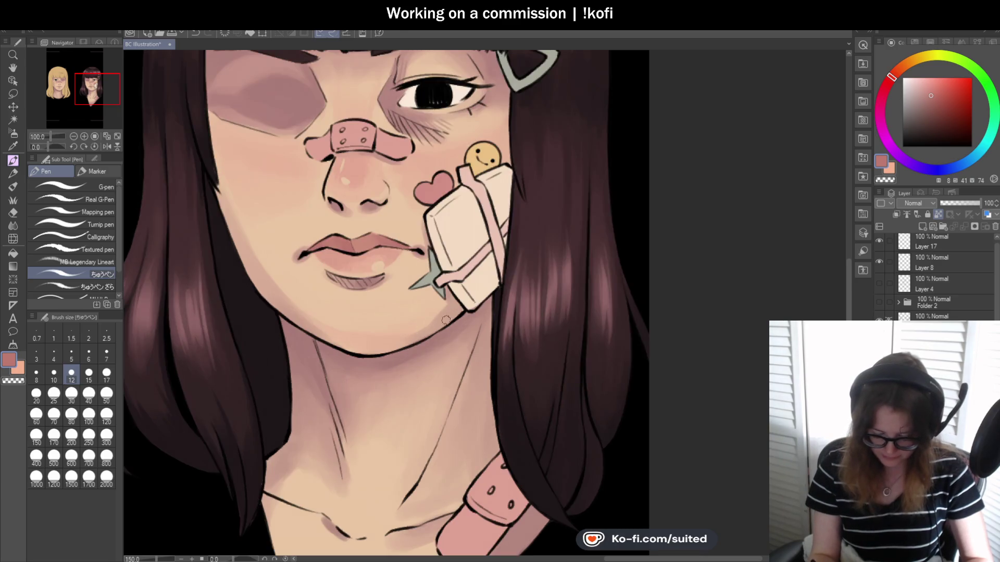
scroll(446, 360, up, 1)
alt+click(426, 276)
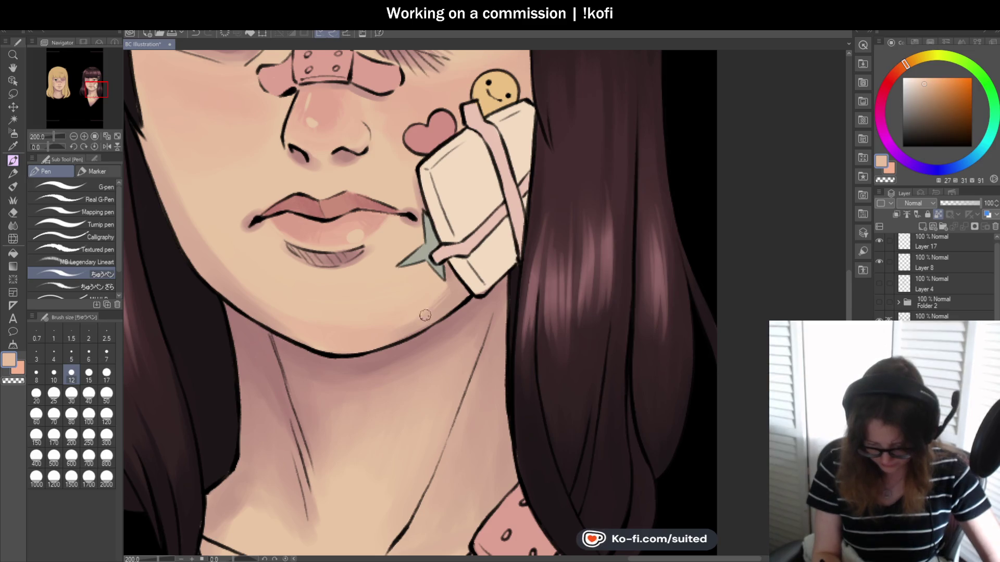
alt+click(212, 258)
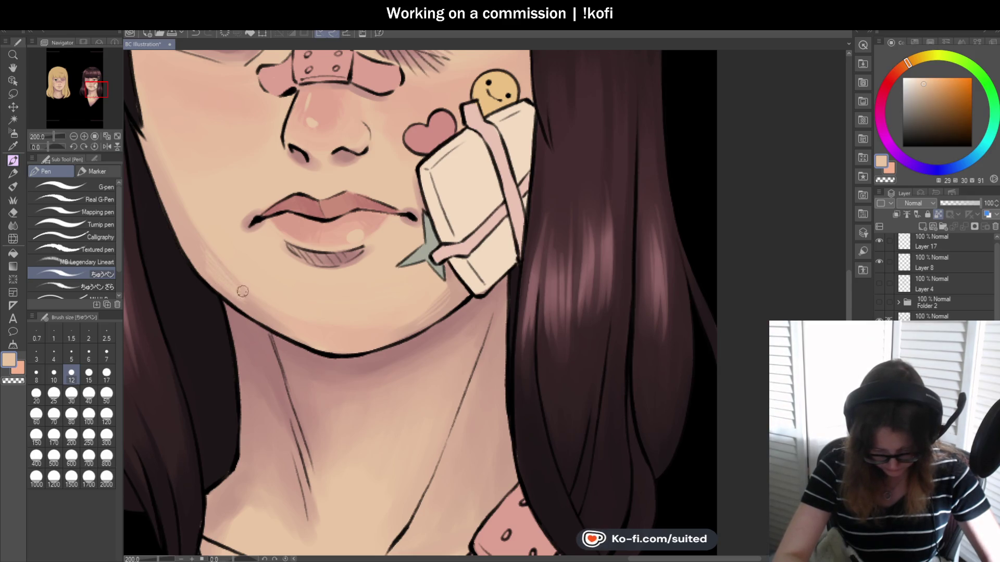
alt+click(280, 318)
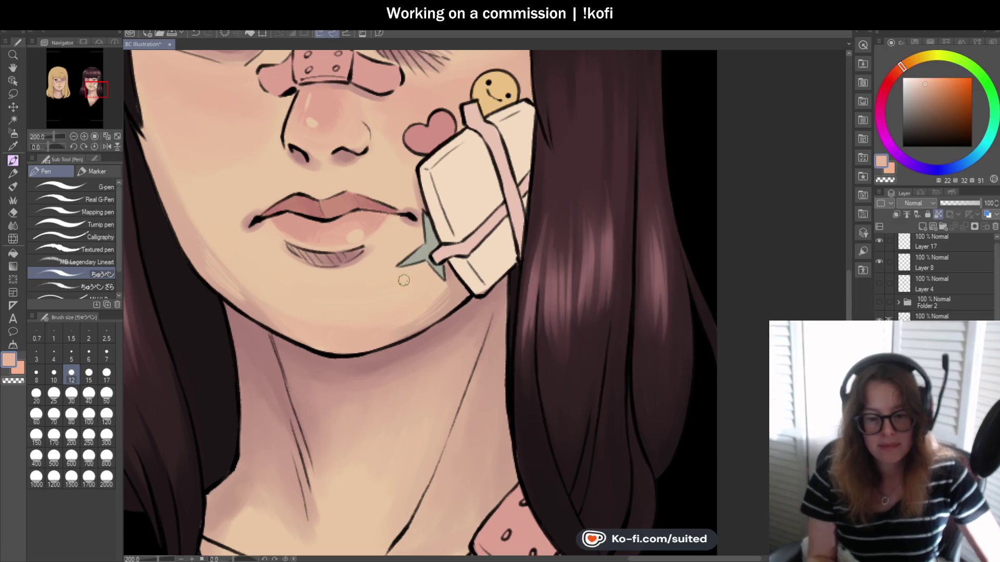
alt+click(367, 278)
Blend a darker left-cheek peach around the mouth with the soft brush at size 50
key(b)
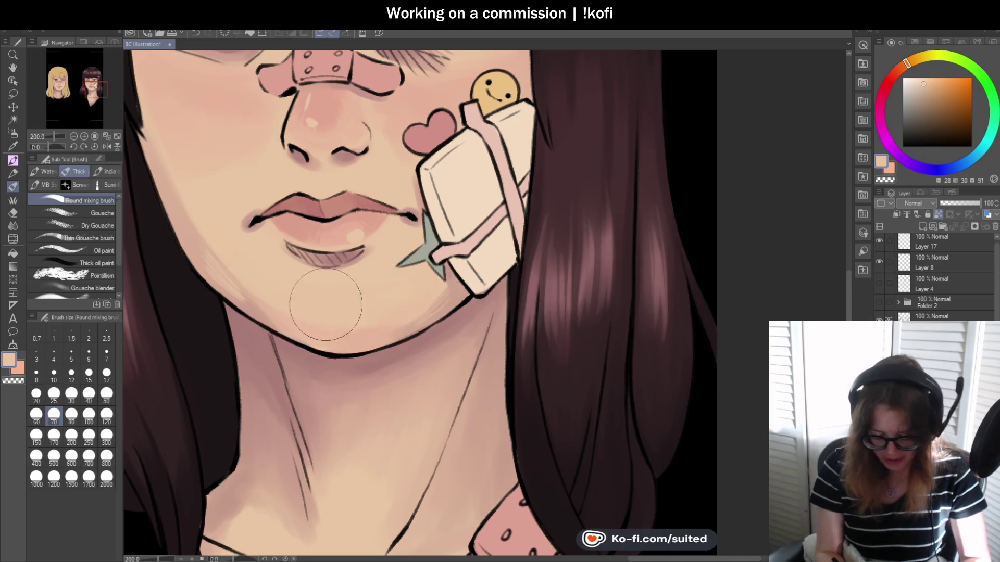
scroll(272, 277, down, 3)
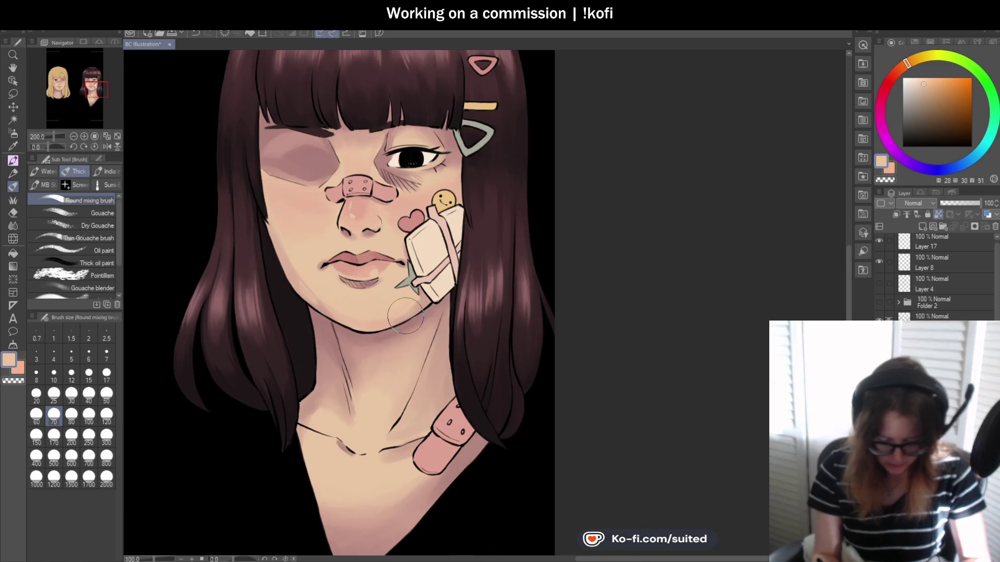
scroll(302, 222, up, 2)
scroll(245, 250, up, 1)
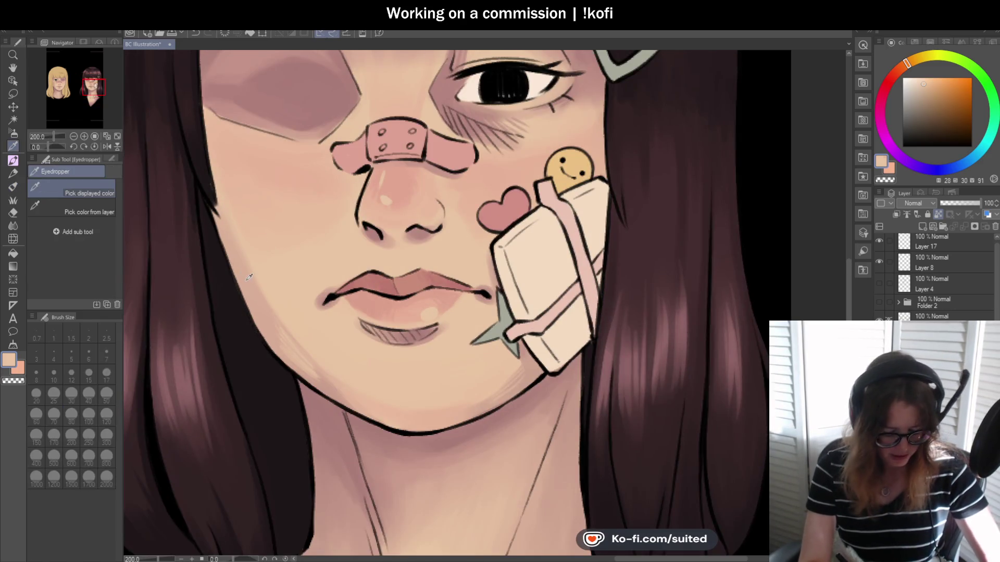
alt+click(240, 262)
click(106, 394)
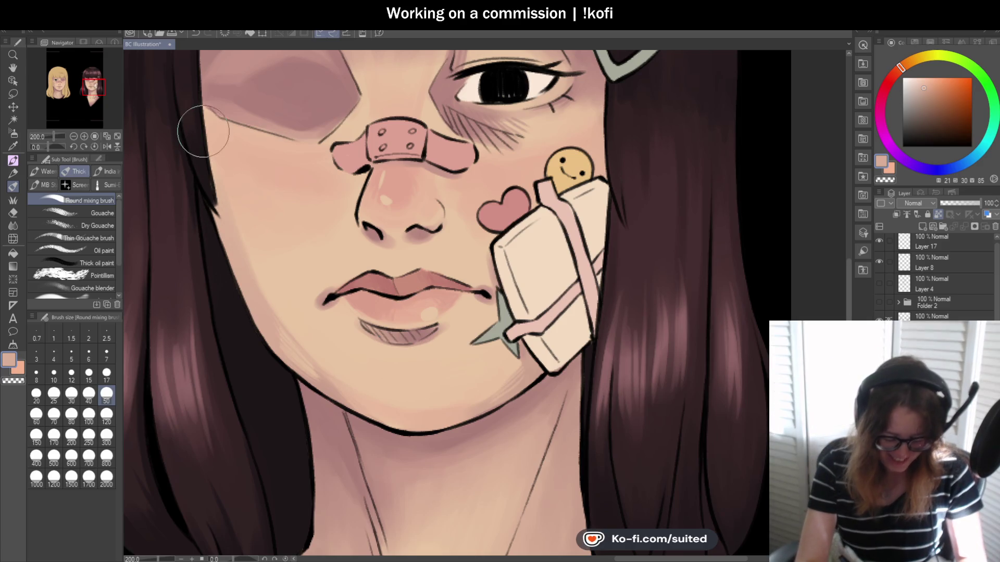
scroll(391, 290, down, 1)
scroll(391, 290, down, 1)
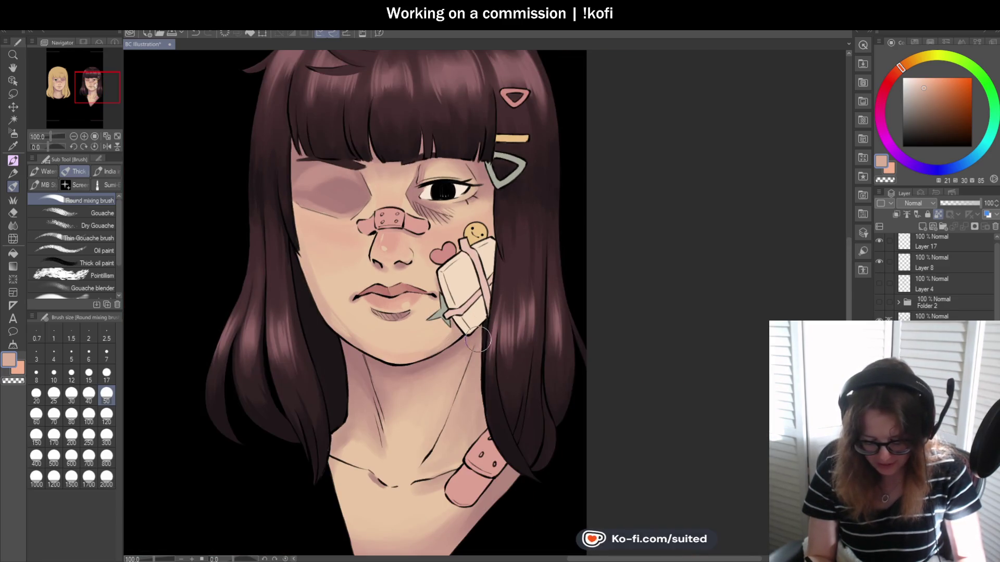
scroll(474, 344, up, 2)
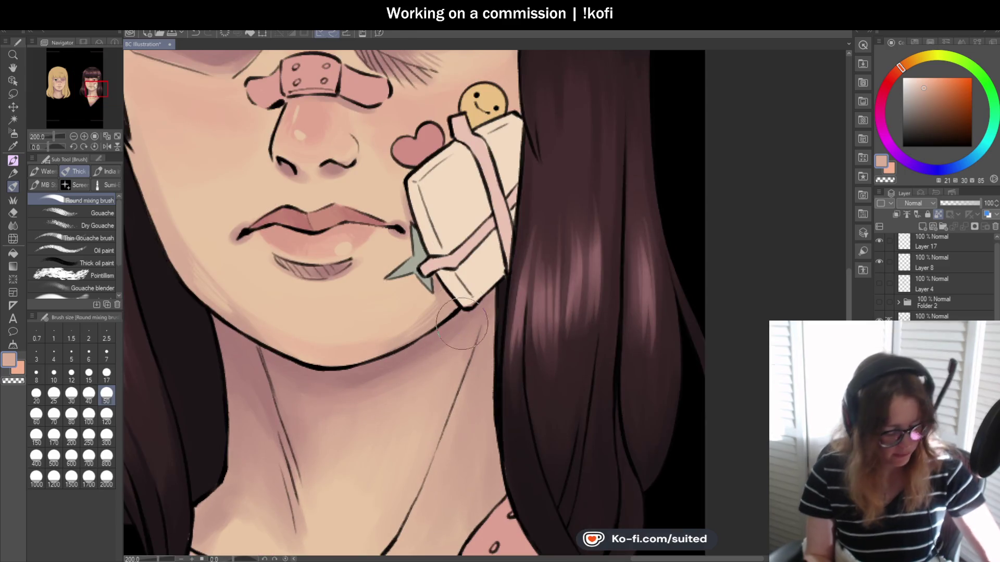
Paint mauve lower-lip shadows and a soft peach-pink lower-lip highlight with the pen
key(p)
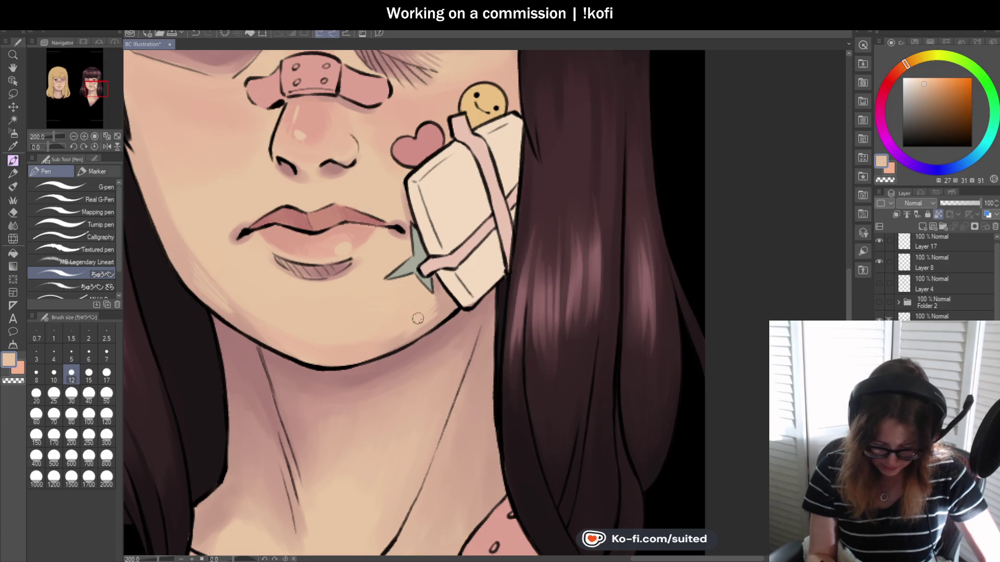
alt+click(313, 268)
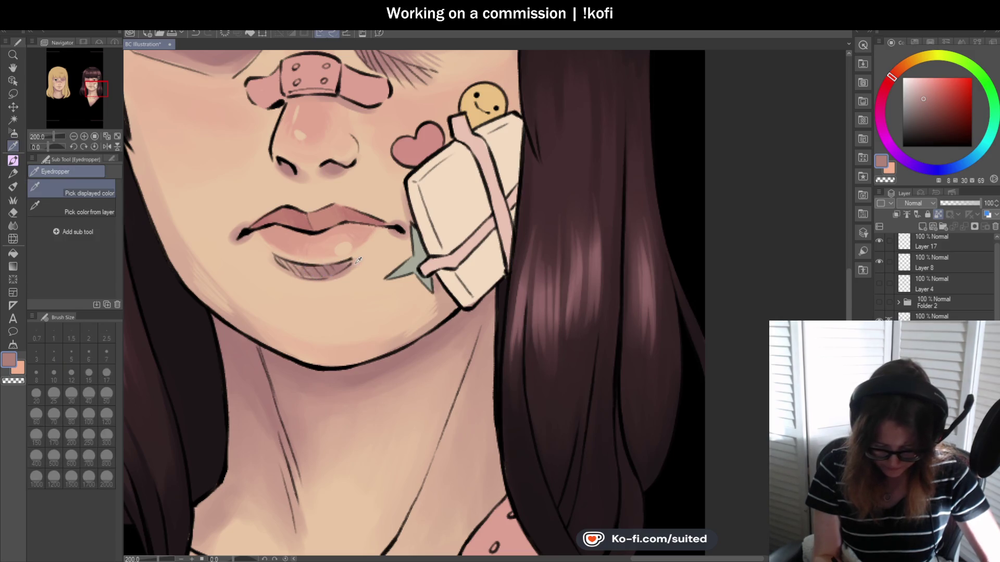
alt+click(360, 260)
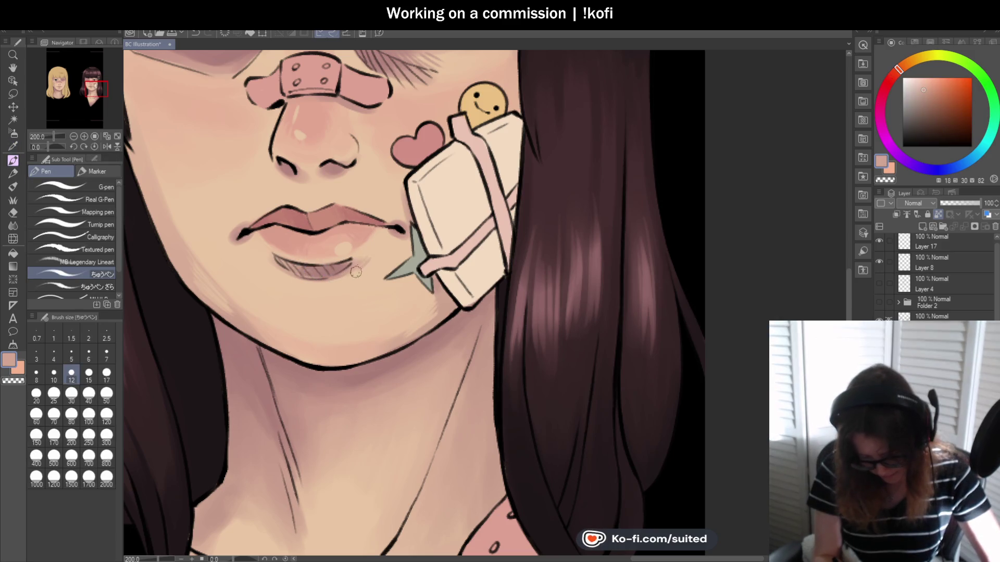
alt+click(250, 219)
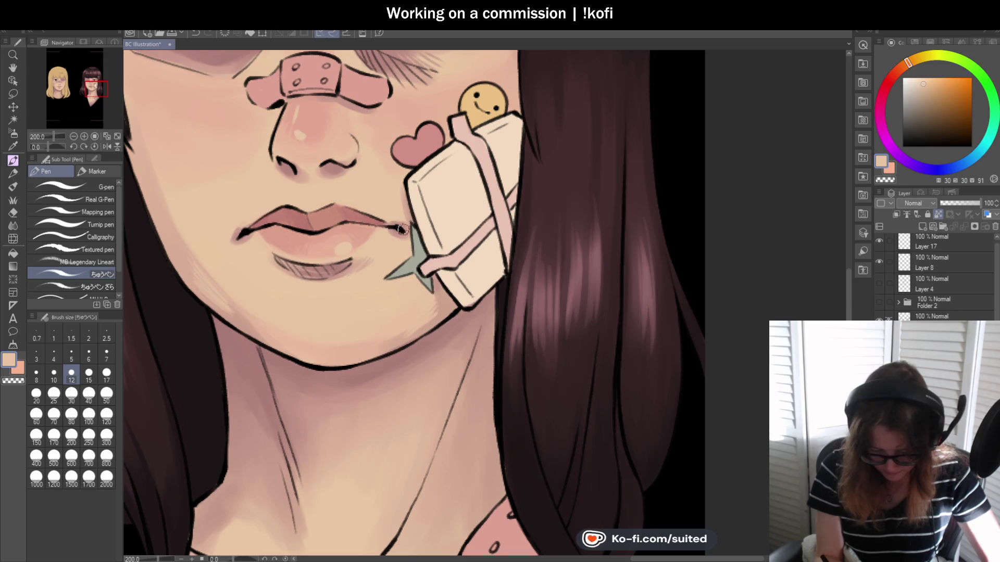
alt+click(253, 237)
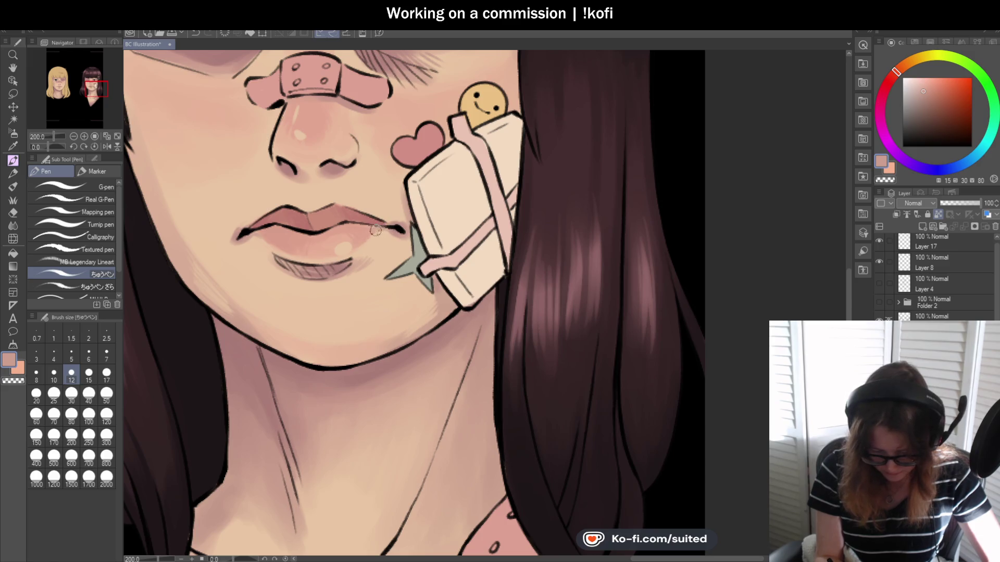
scroll(335, 290, down, 3)
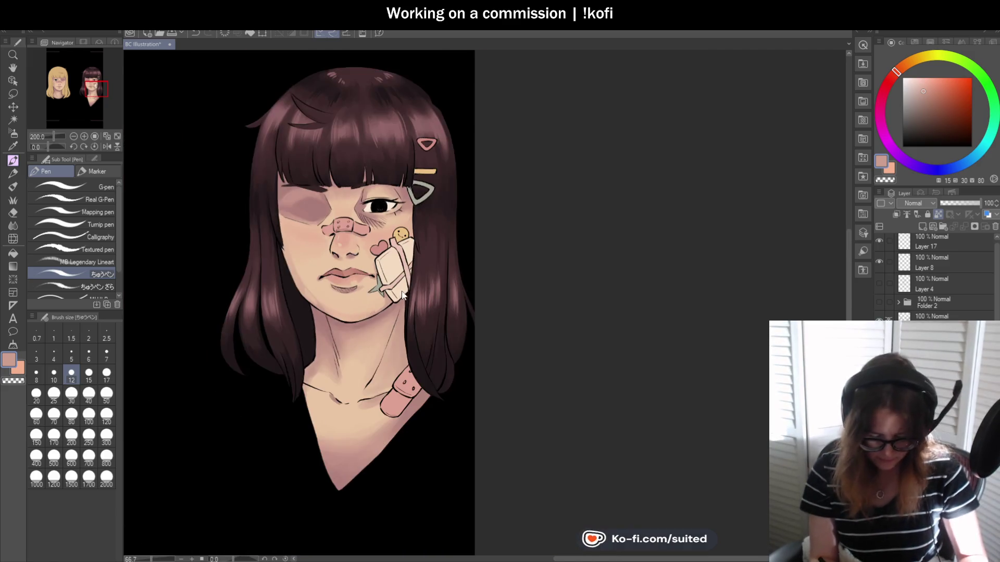
Save, then blend skin beside the nose and mouth with the Round mixing brush at size 17
key(ctrl+s)
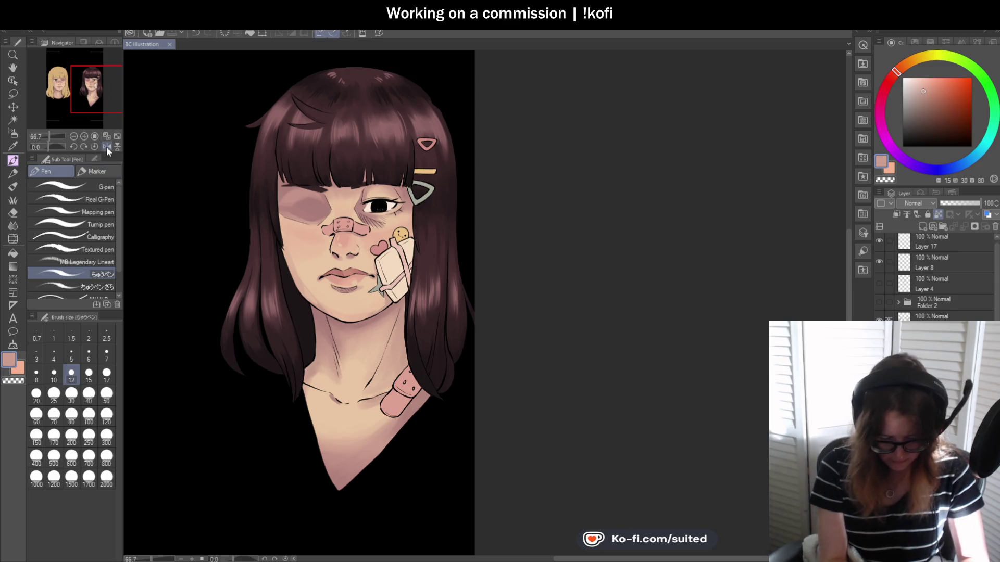
scroll(368, 302, up, 3)
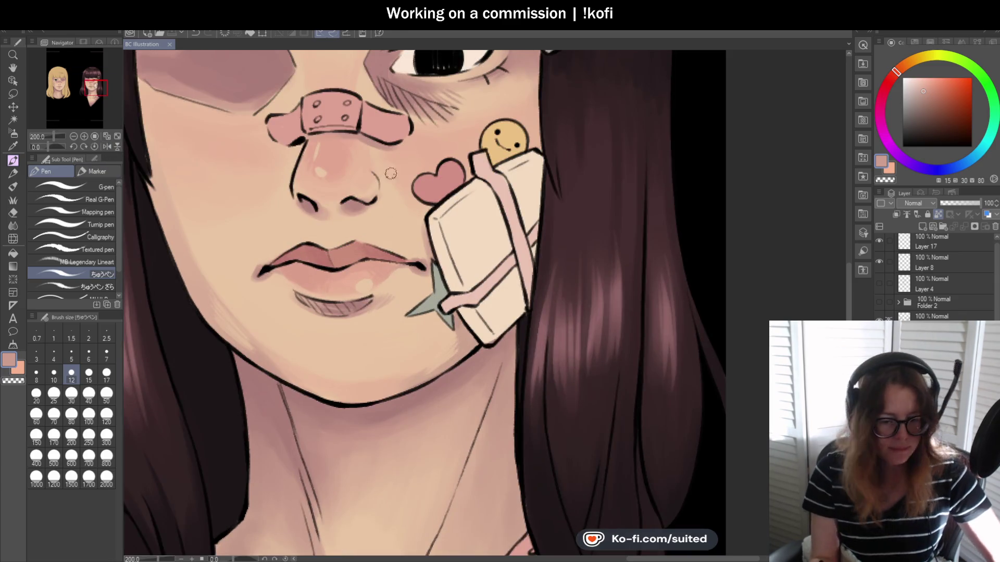
key(i)
click(329, 212)
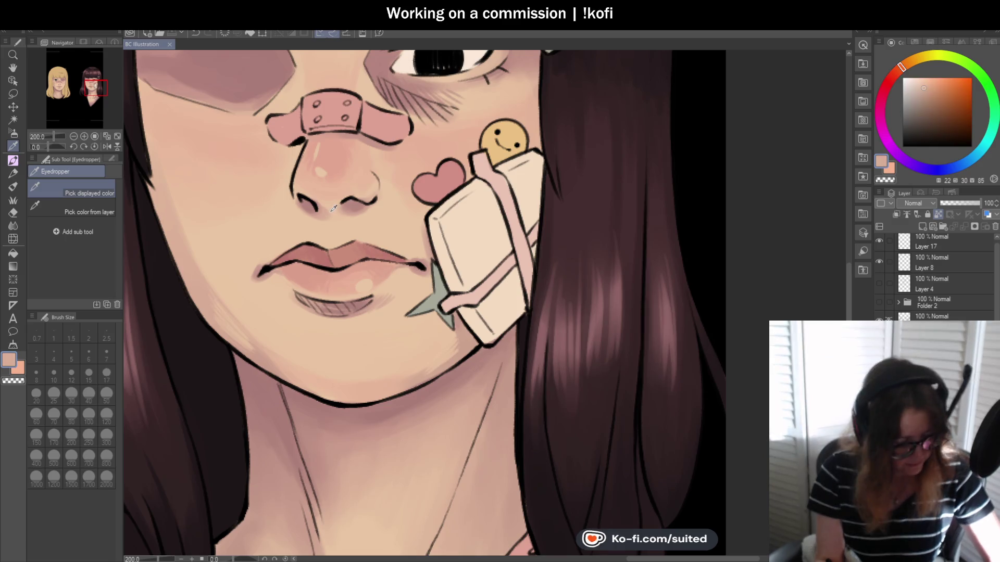
key(b)
click(107, 376)
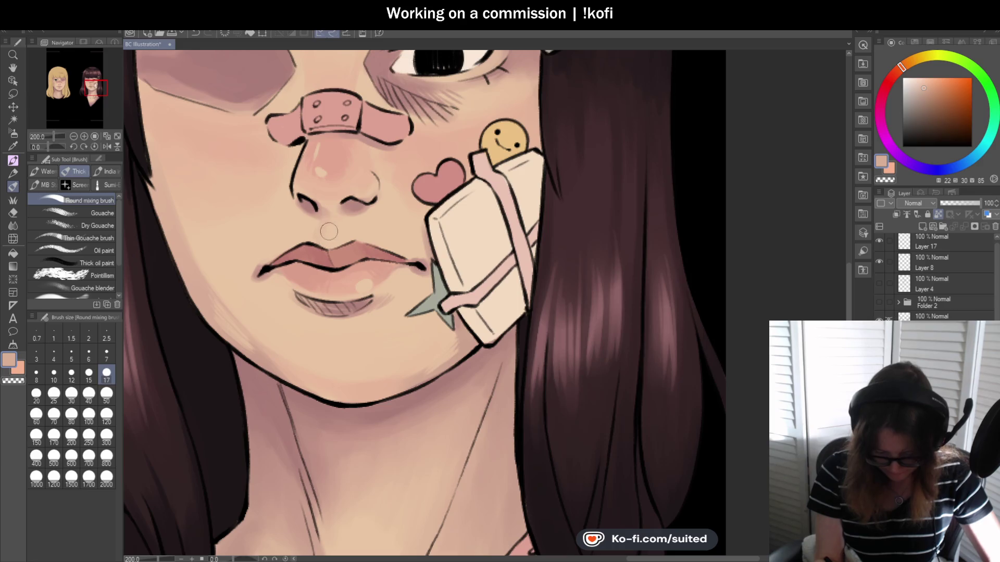
key(ctrl+minus)
key(ctrl+plus)
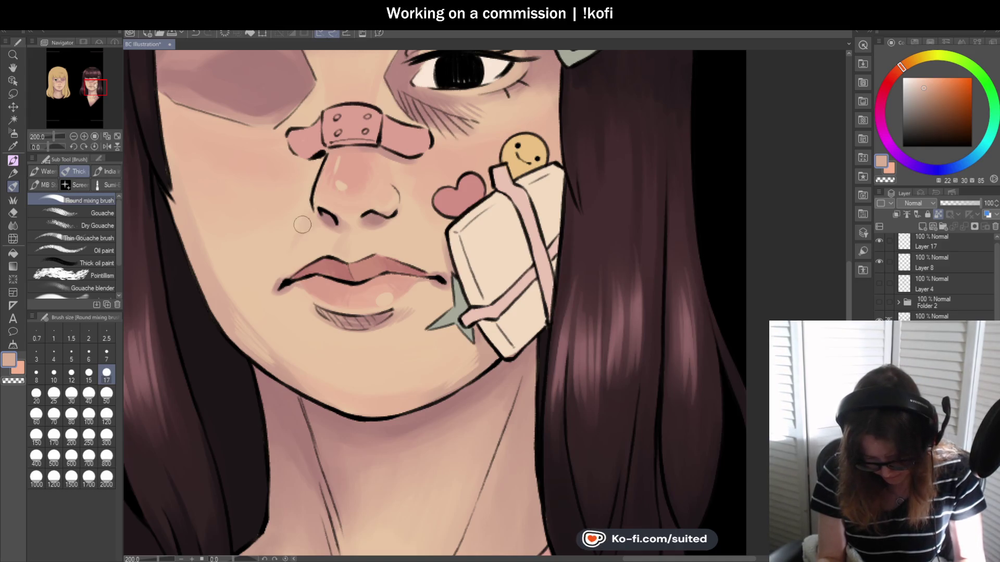
key(ctrl+minus)
Flip the canvas horizontally to check the portraits, then flip it back
key(ctrl+minus)
click(104, 148)
key(ctrl+minus)
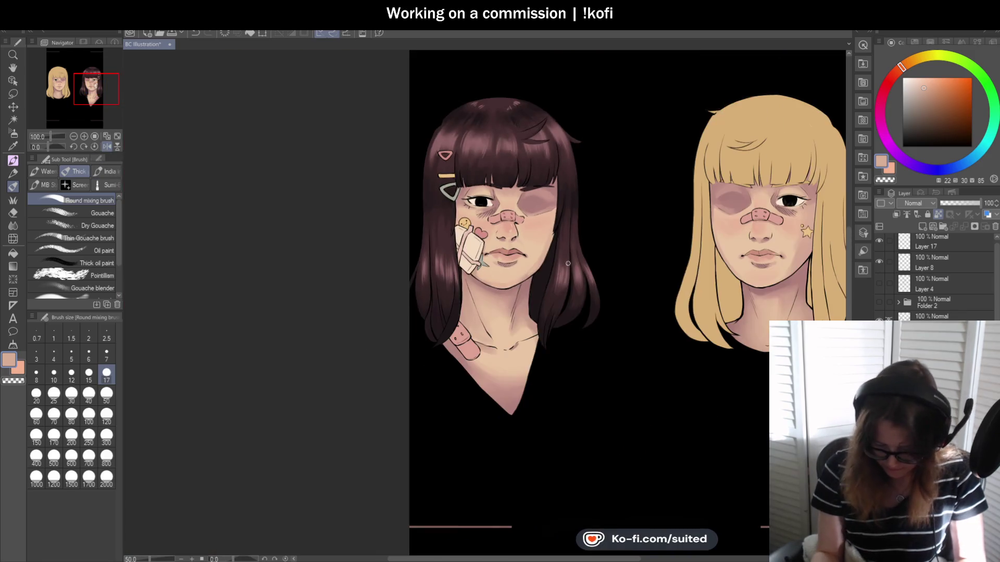
scroll(639, 247, up, 1)
scroll(636, 246, up, 1)
scroll(421, 276, up, 2)
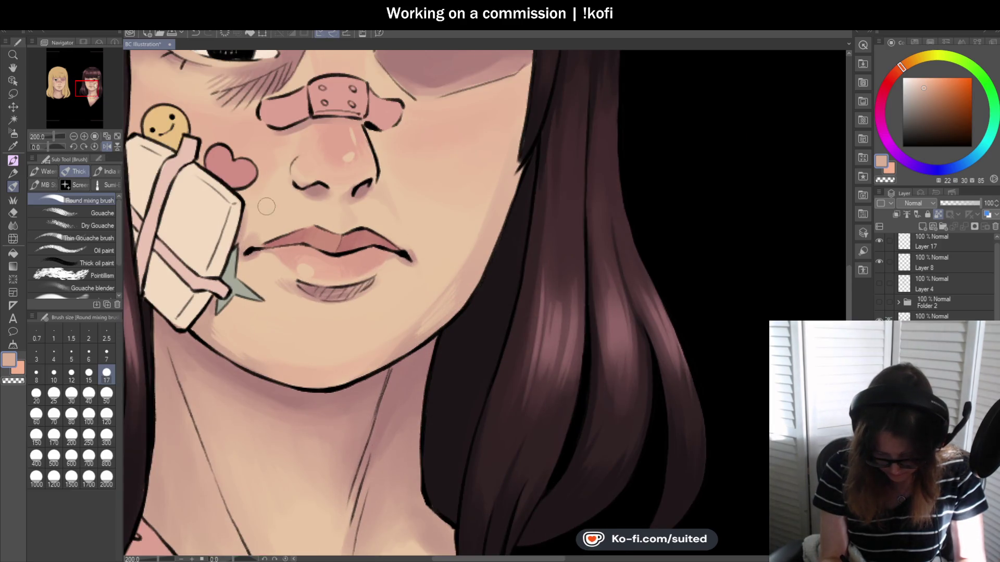
scroll(265, 207, down, 2)
scroll(383, 201, up, 2)
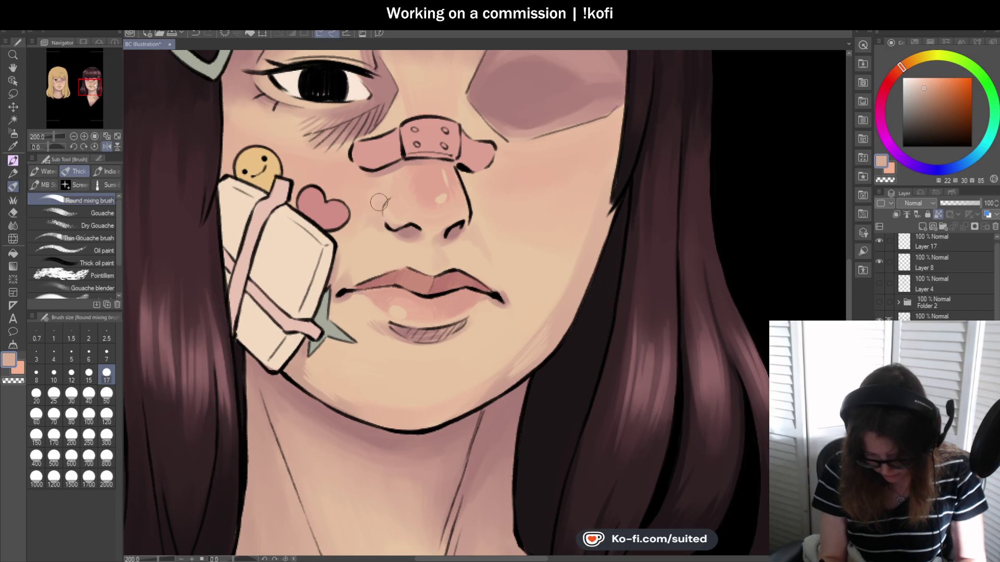
scroll(376, 207, down, 1)
scroll(376, 207, down, 1)
click(107, 146)
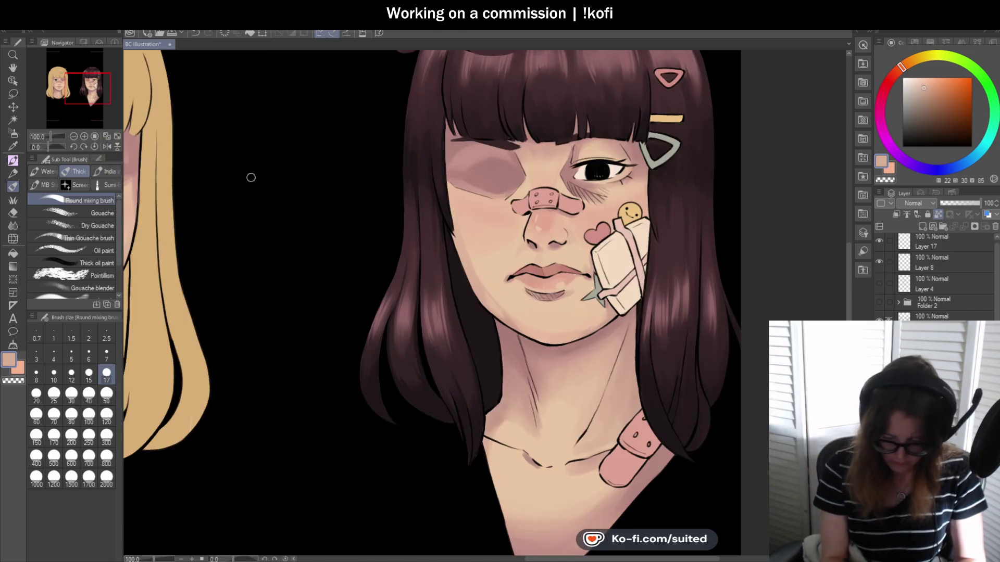
Review the face shading and save the illustration again
scroll(225, 172, down, 1)
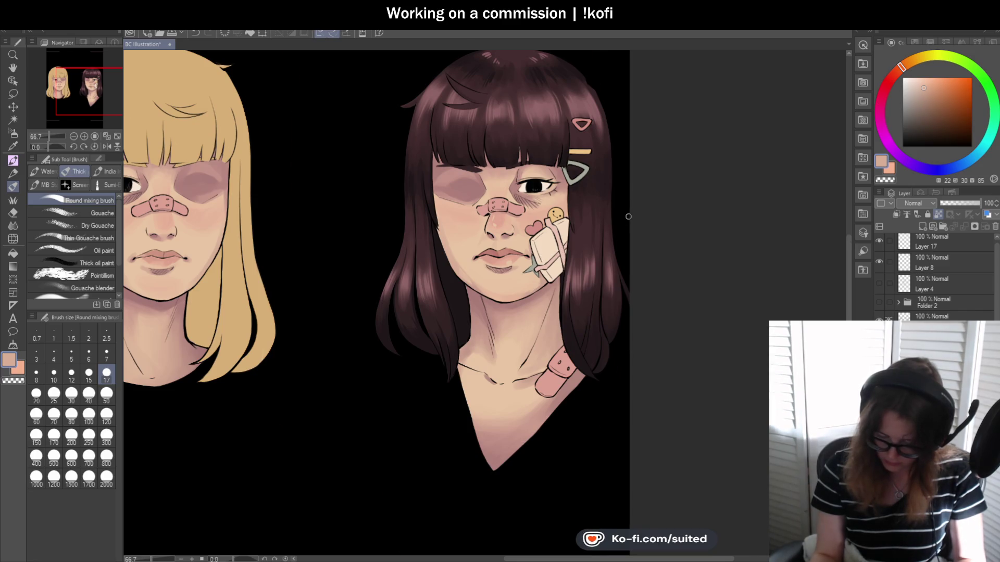
scroll(628, 216, up, 1)
scroll(384, 253, up, 1)
scroll(384, 253, up, 1)
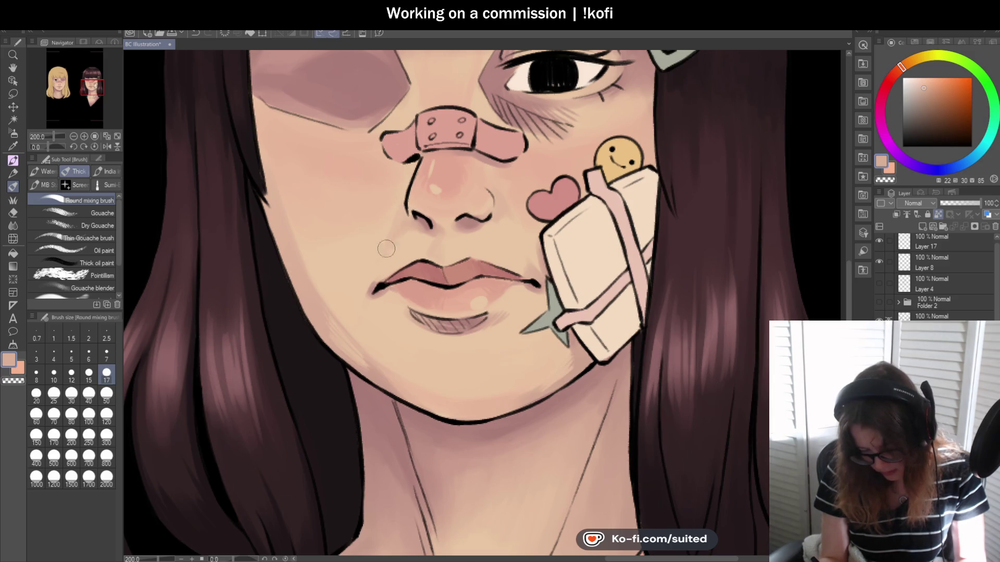
scroll(427, 274, down, 2)
scroll(539, 287, down, 2)
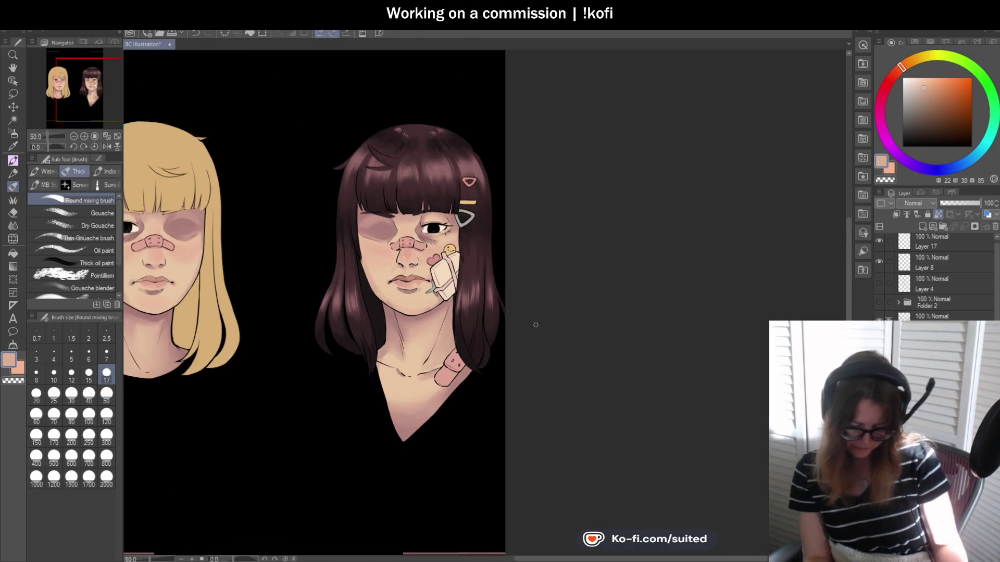
key(ctrl+s)
scroll(459, 292, up, 1)
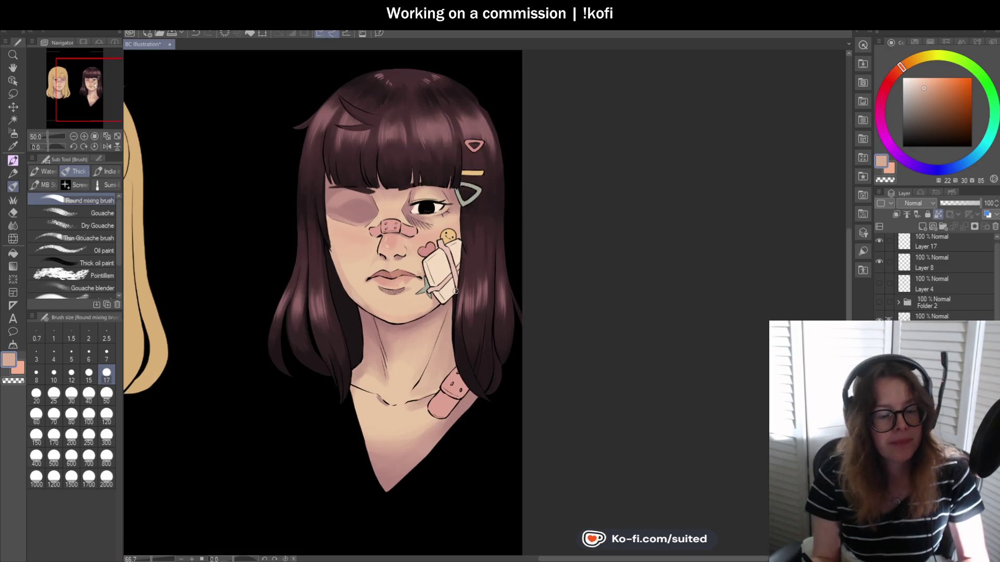
scroll(458, 303, down, 1)
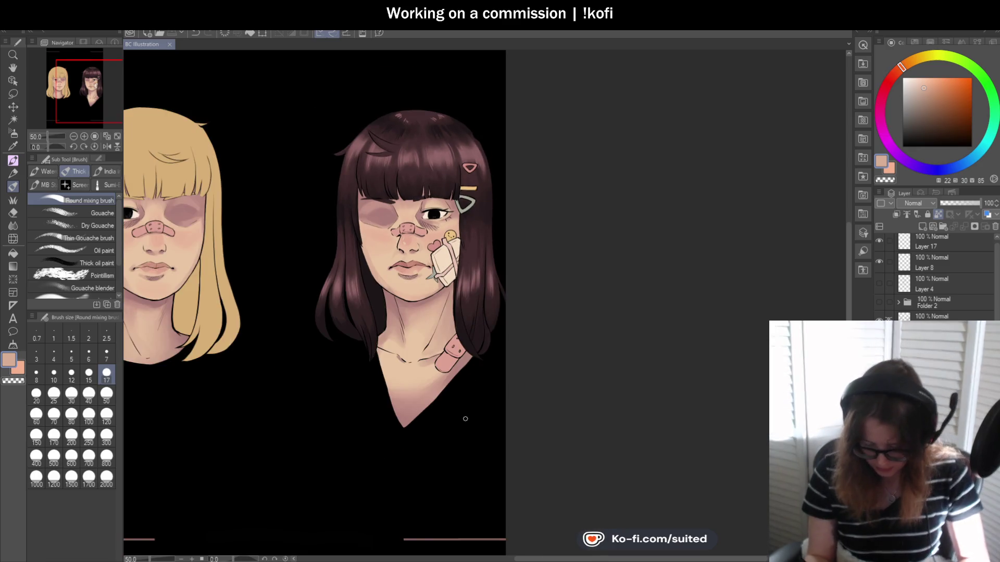
scroll(451, 323, up, 2)
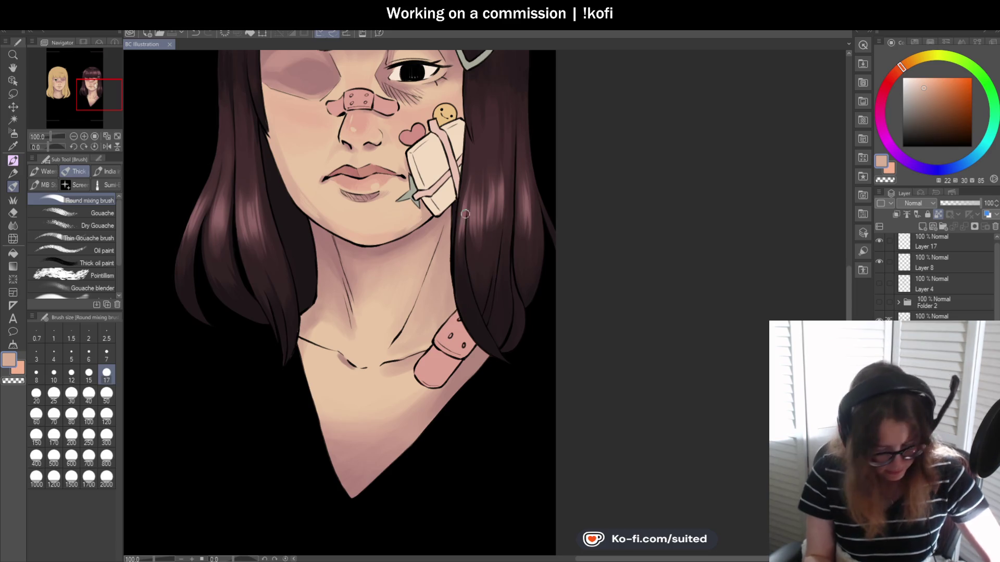
Sample light peach and darker pink skin tones and blend the shading along the collarbone
key(i)
click(409, 233)
key(p)
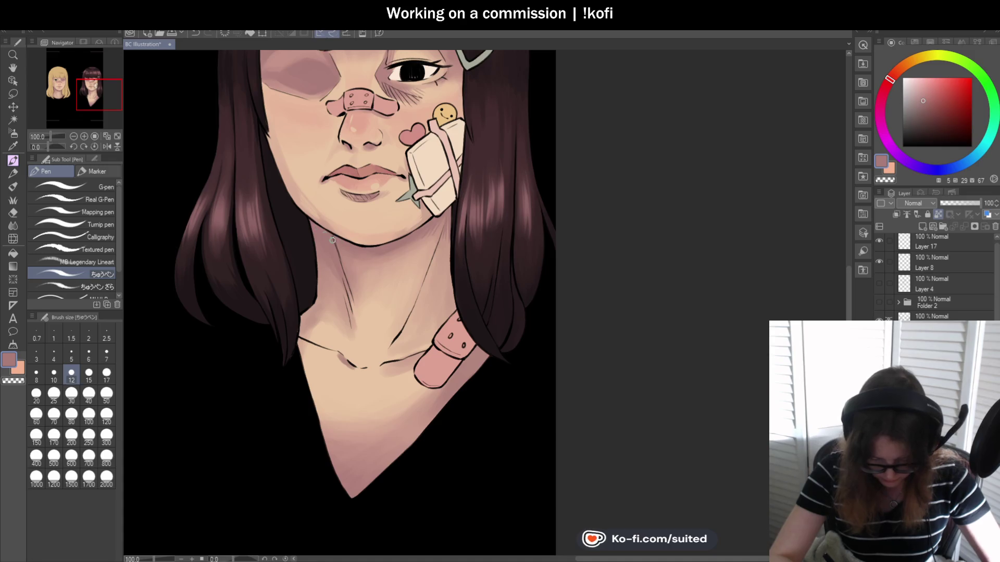
alt+click(328, 313)
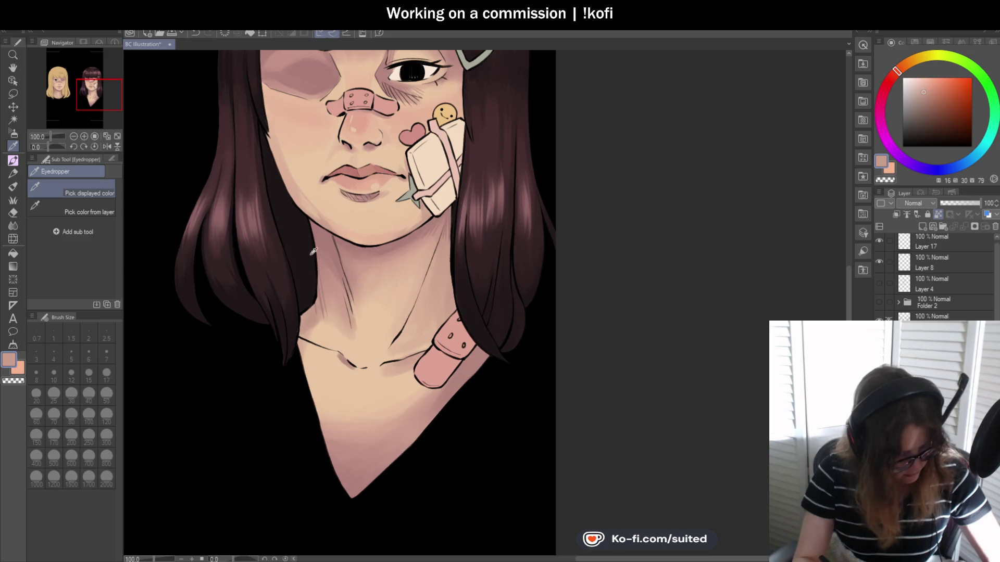
key(b)
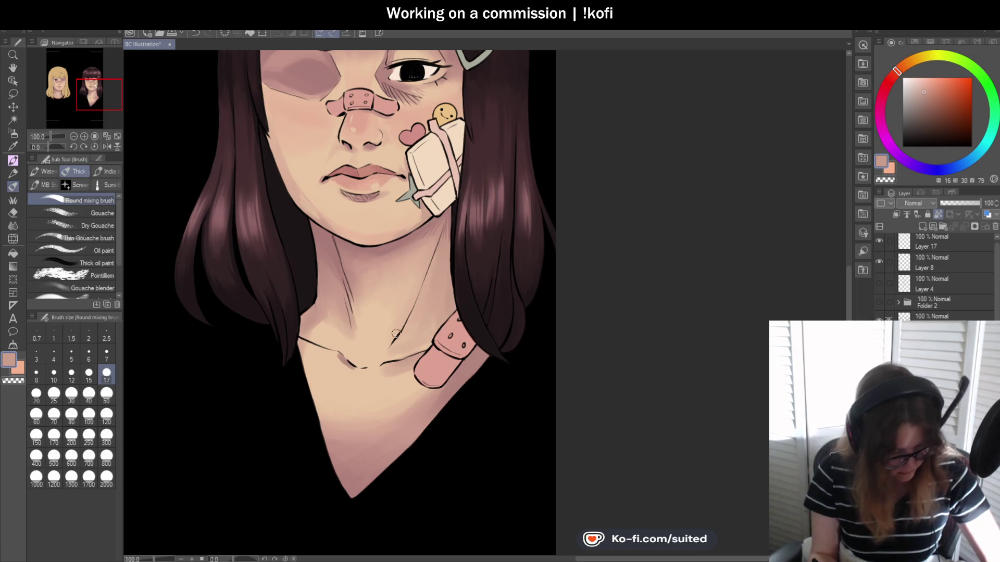
key(i)
click(312, 320)
key(b)
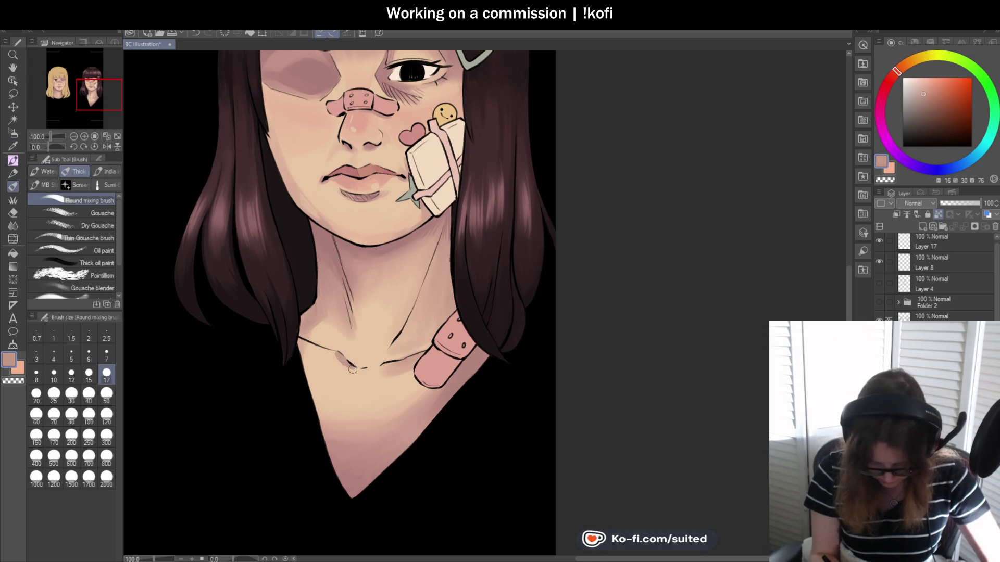
alt+click(342, 366)
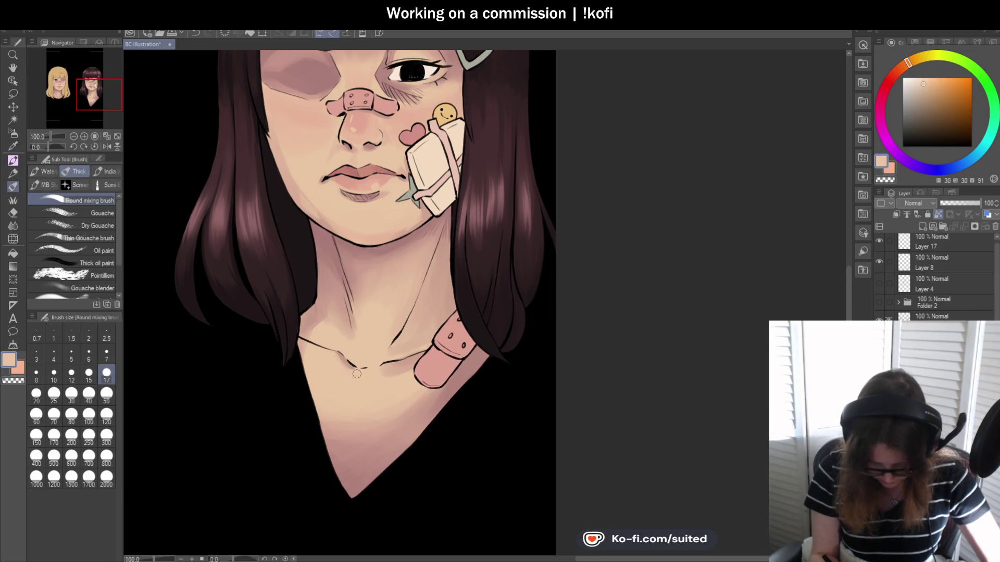
alt+click(392, 367)
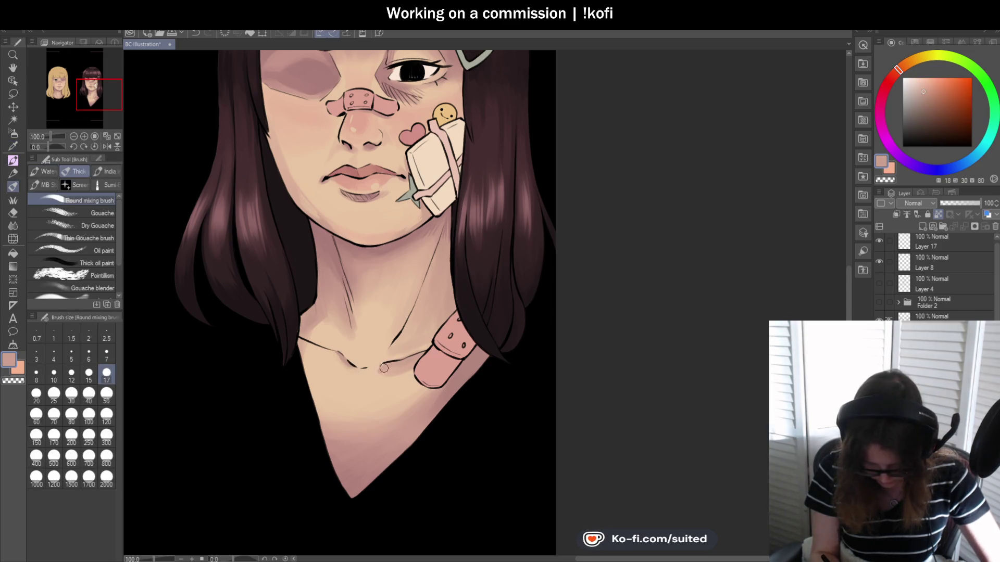
alt+click(395, 372)
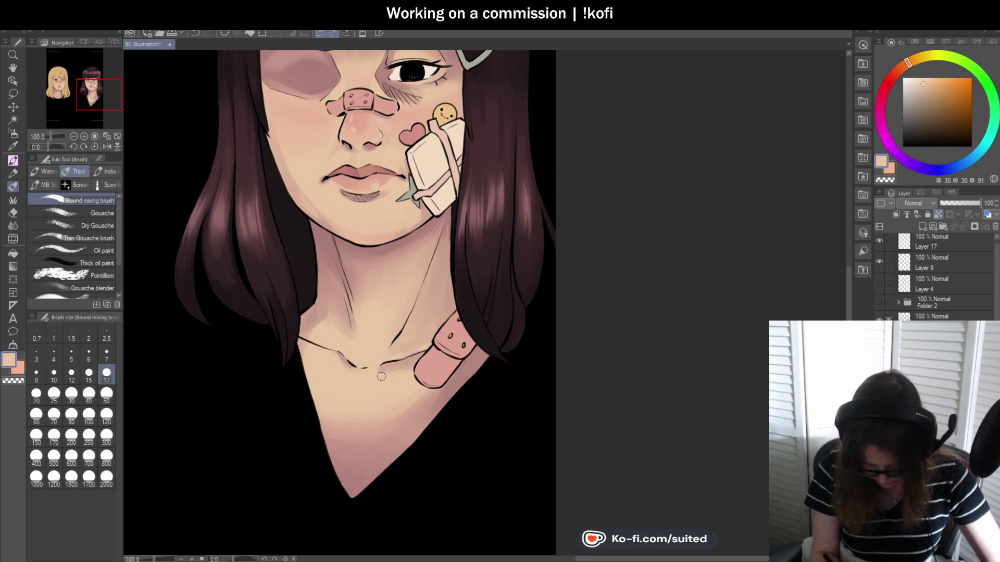
alt+click(354, 368)
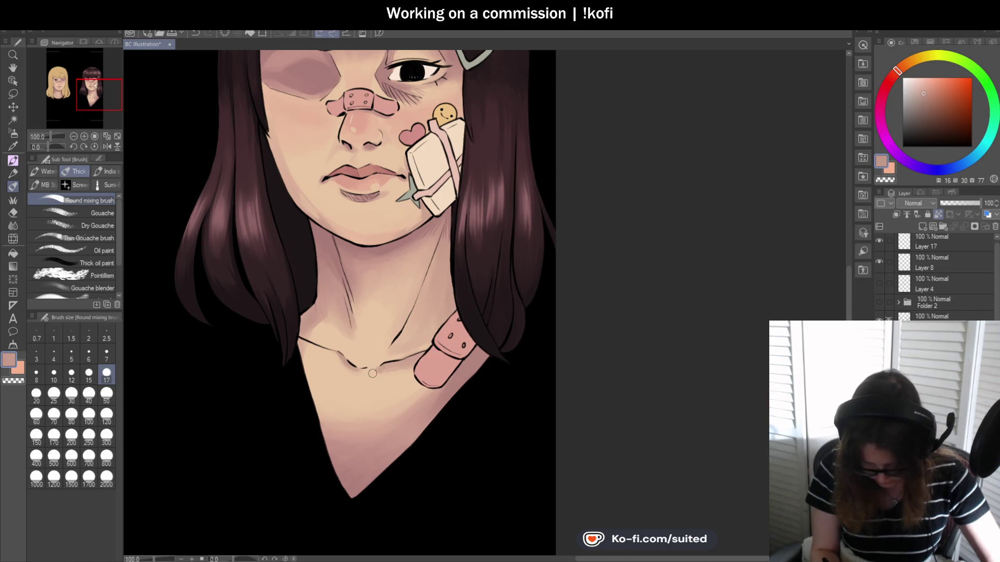
alt+click(394, 371)
drag(399, 371, 442, 341)
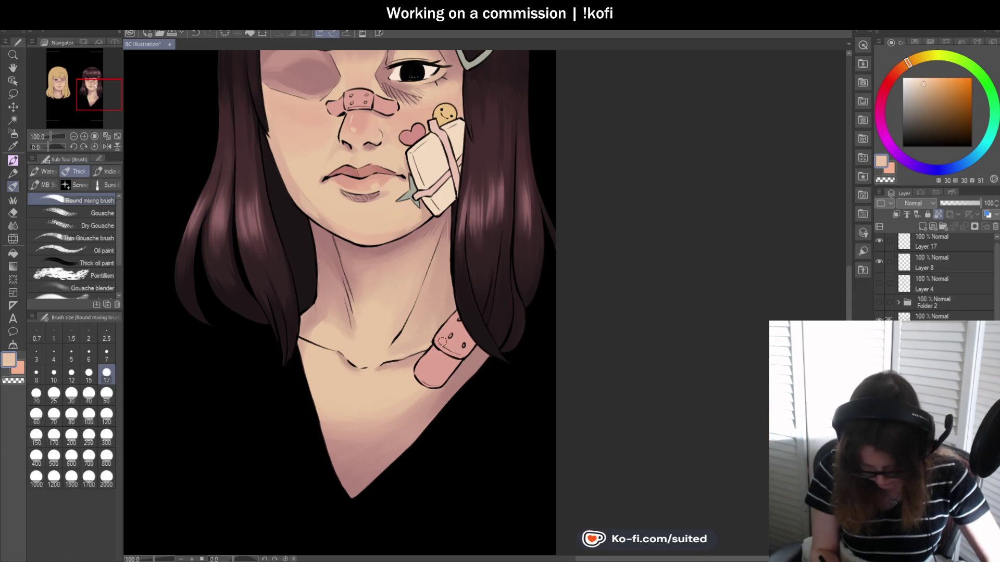
Repaint the neck with broad soft strokes, then pick a dusty mauve at brush size 50
alt+click(411, 315)
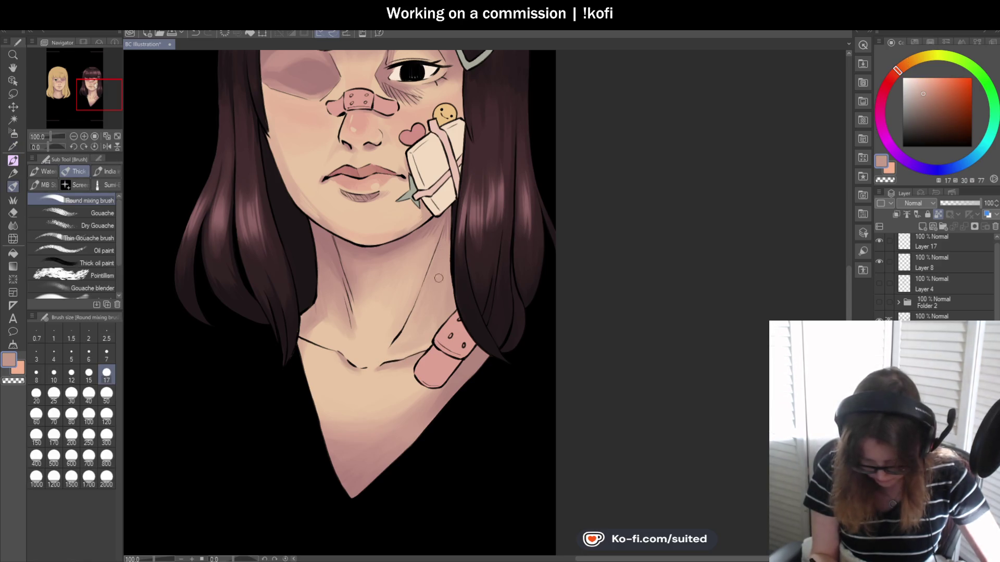
alt+click(438, 331)
click(106, 415)
drag(382, 361, 461, 286)
alt+click(447, 302)
click(107, 374)
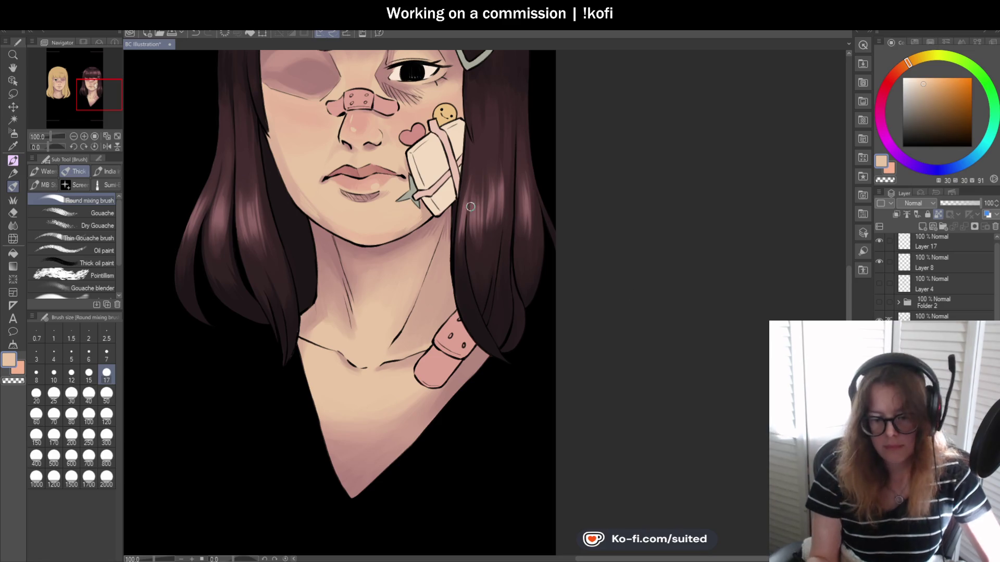
key(i)
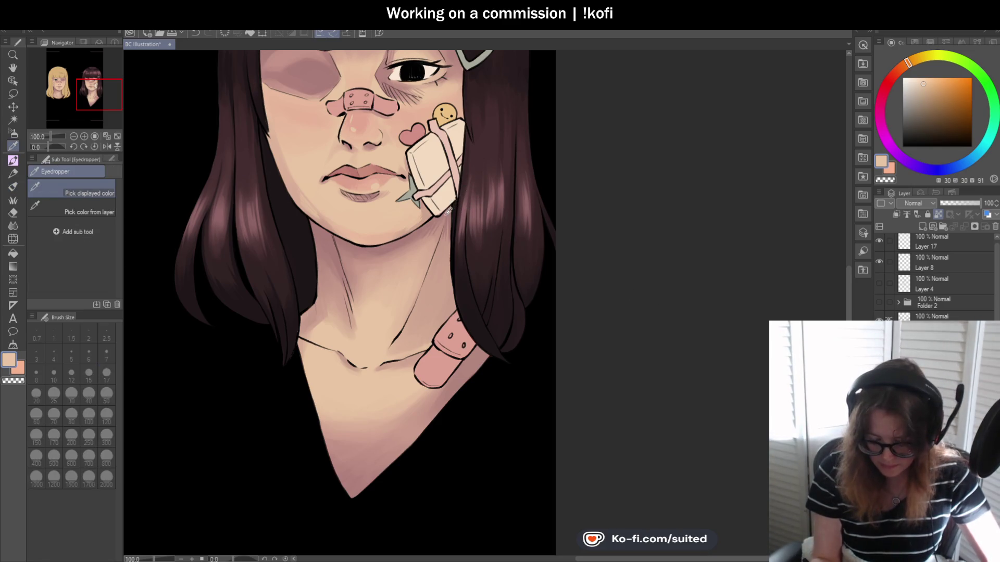
click(442, 223)
key(b)
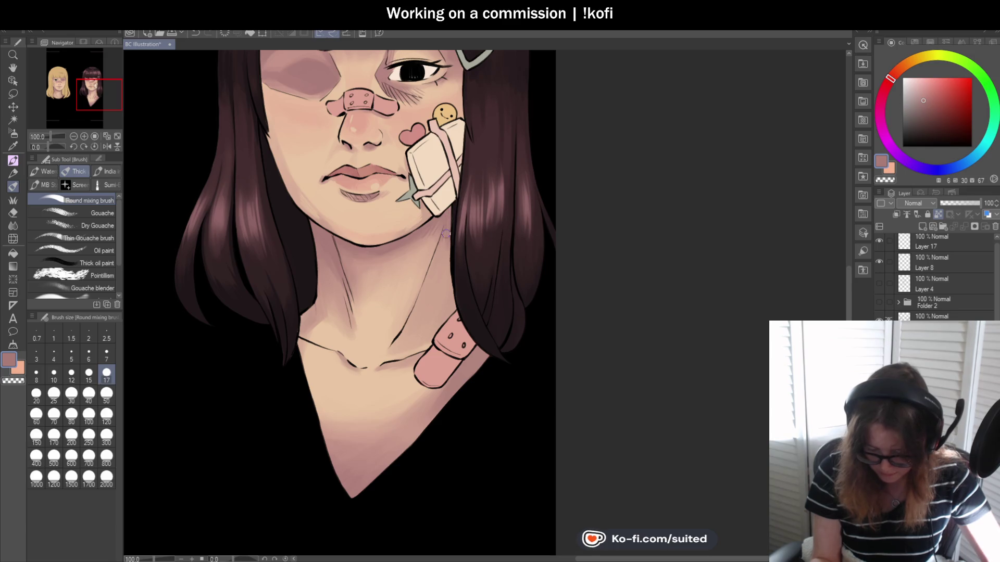
key(bracketright)
key(bracketright)
key(bracketright)
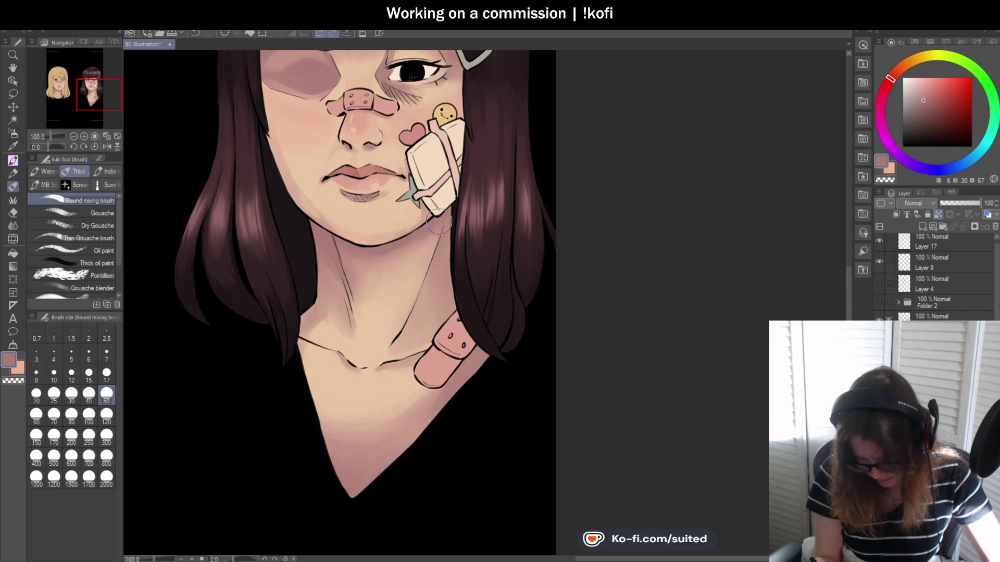
Sample face and light peach cheek tones to keep blending the skin shading
key(i)
click(401, 238)
key(b)
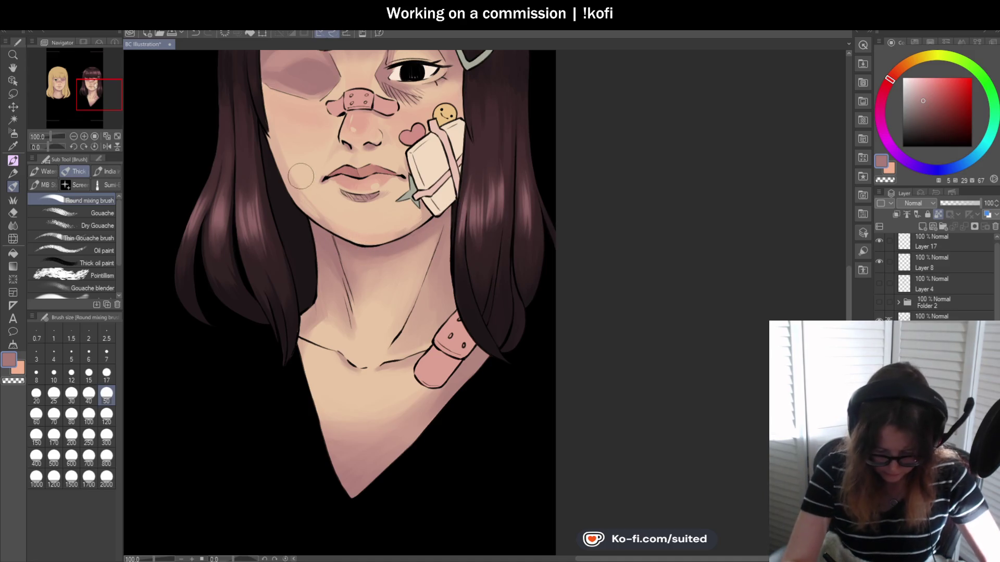
scroll(307, 167, up, 2)
scroll(308, 168, up, 2)
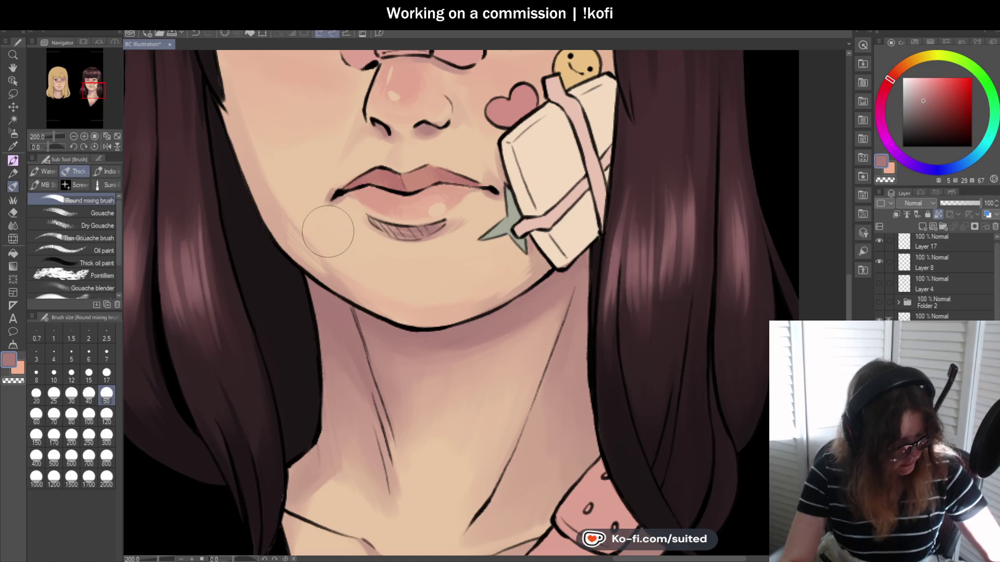
key(i)
click(310, 241)
key(b)
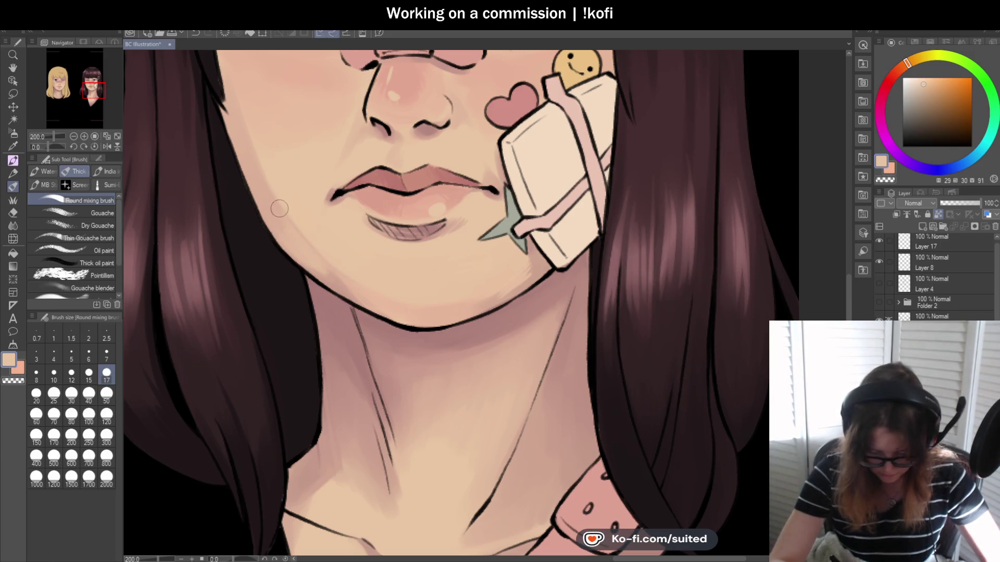
Blend darker and lighter skin tones around the chin and lip
scroll(521, 292, down, 1)
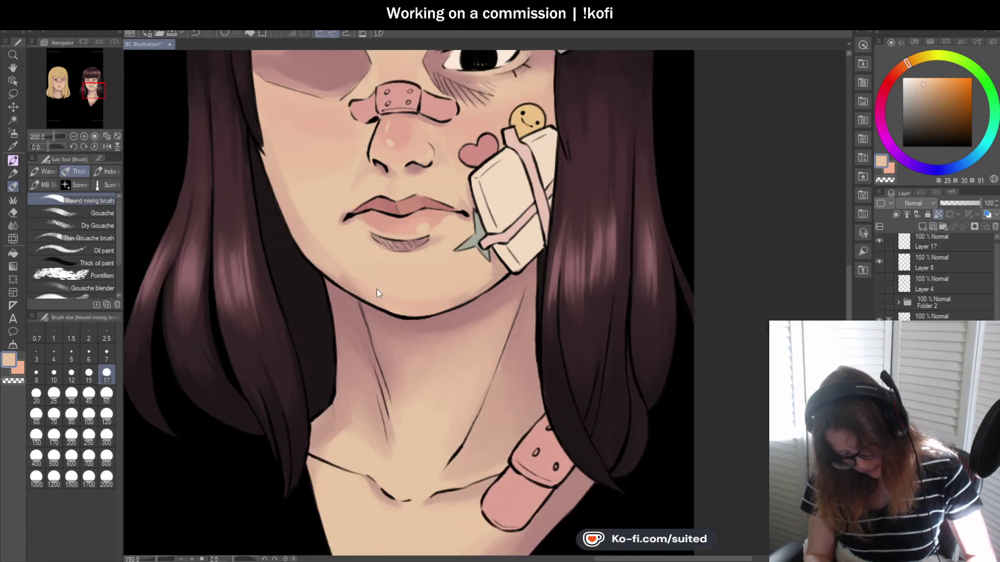
scroll(542, 296, down, 2)
scroll(556, 316, down, 1)
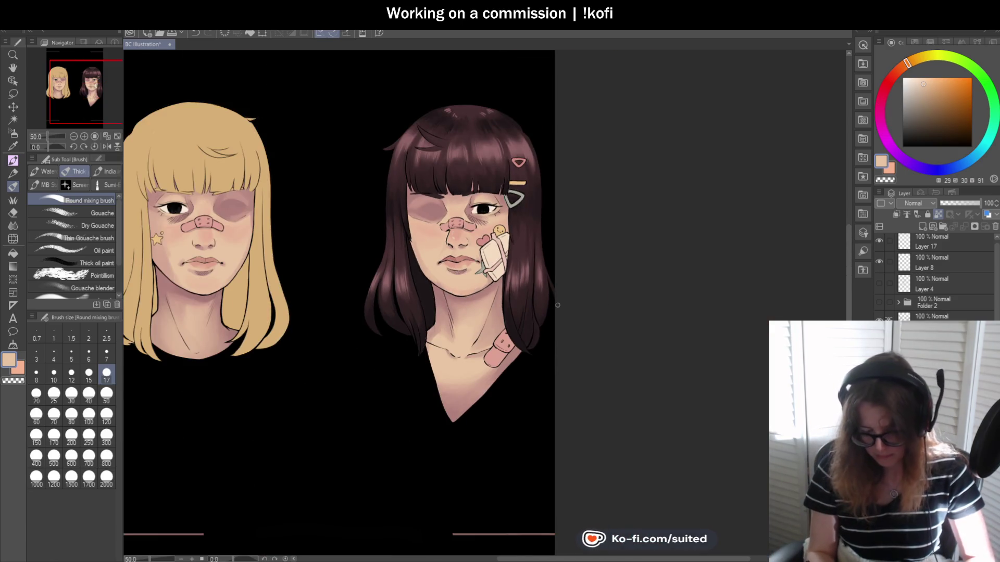
scroll(553, 313, up, 1)
scroll(495, 334, up, 2)
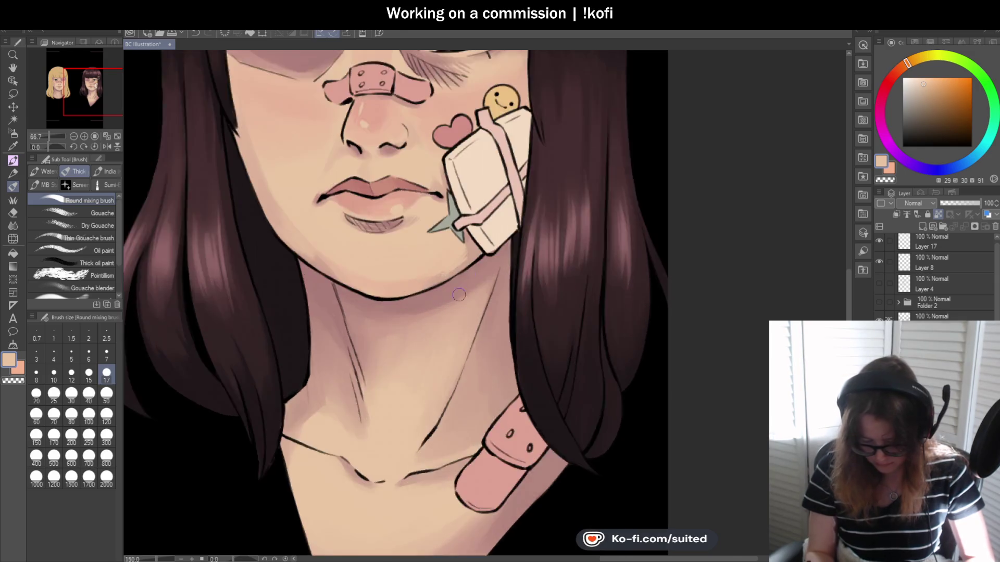
scroll(462, 248, up, 2)
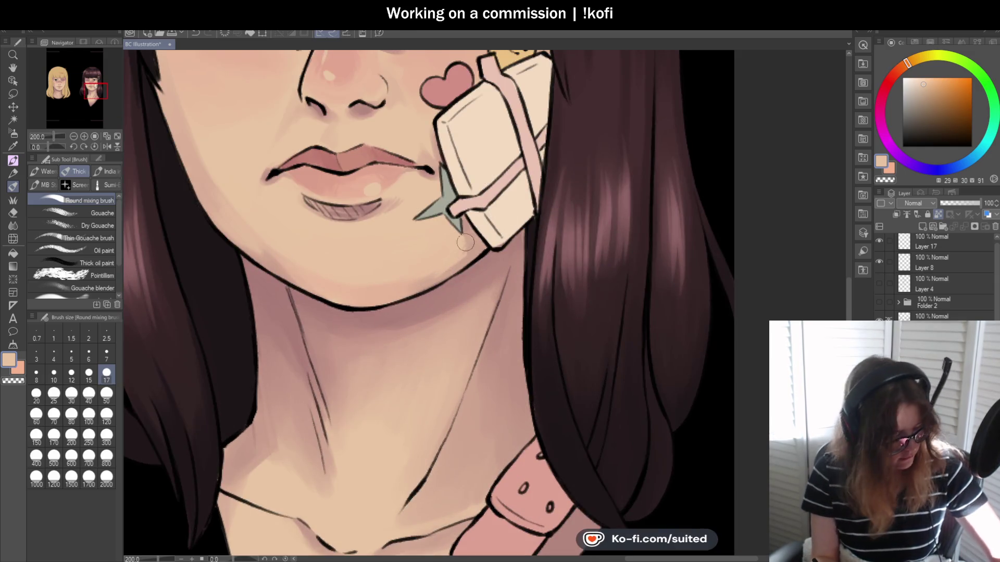
alt+click(469, 246)
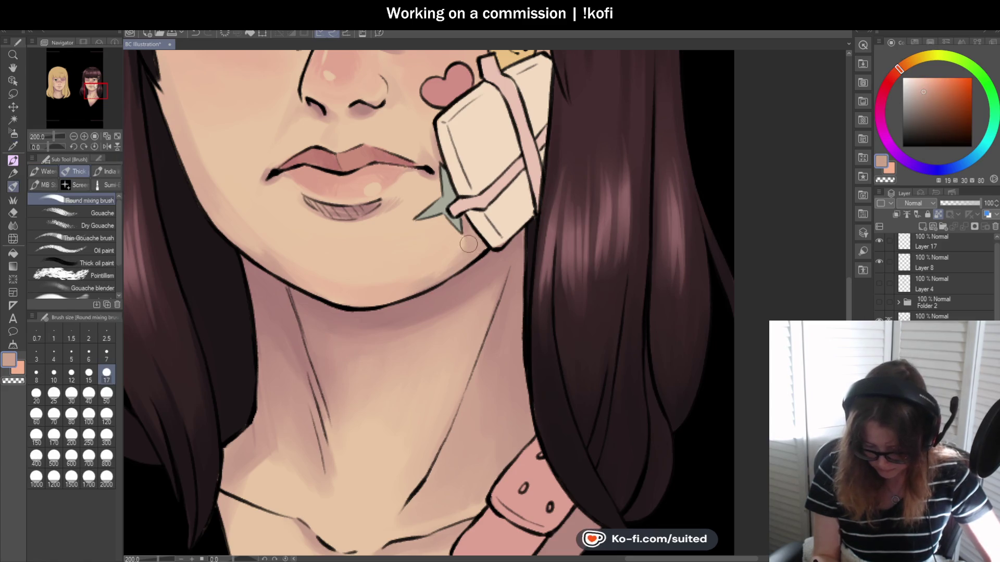
alt+click(313, 287)
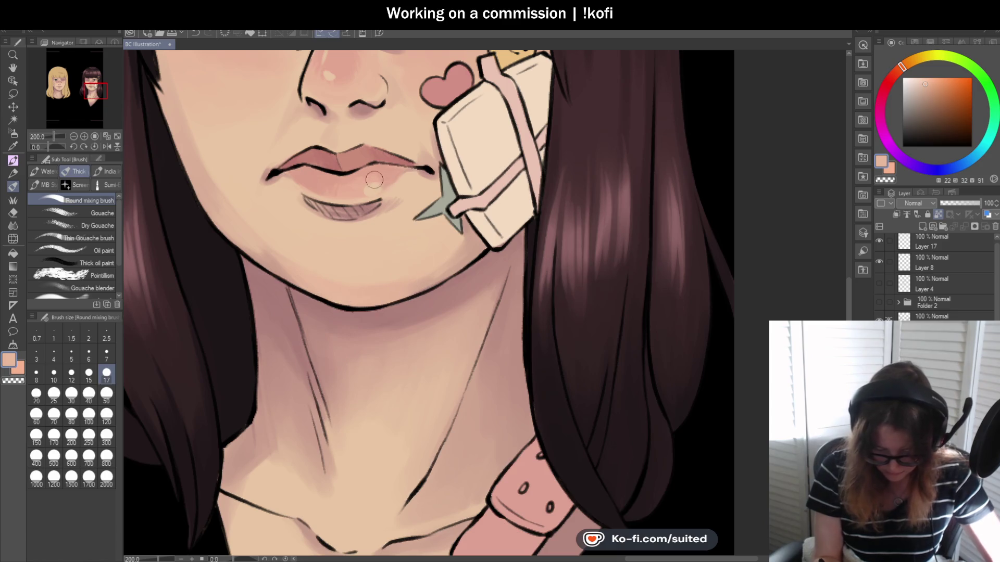
scroll(408, 385, up, 2)
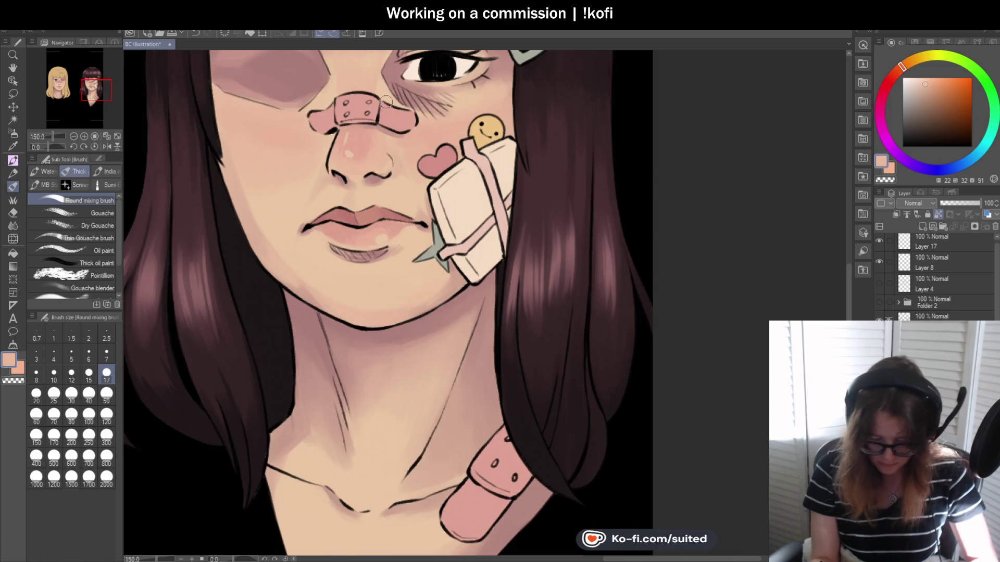
alt+click(391, 349)
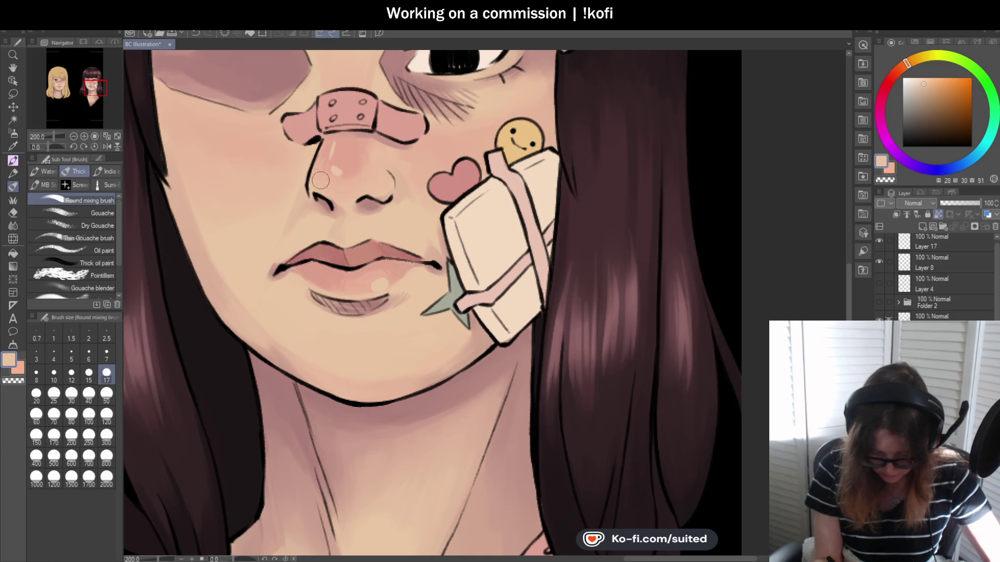
Zoom out to view the whole face and save the illustration
key(ctrl+minus)
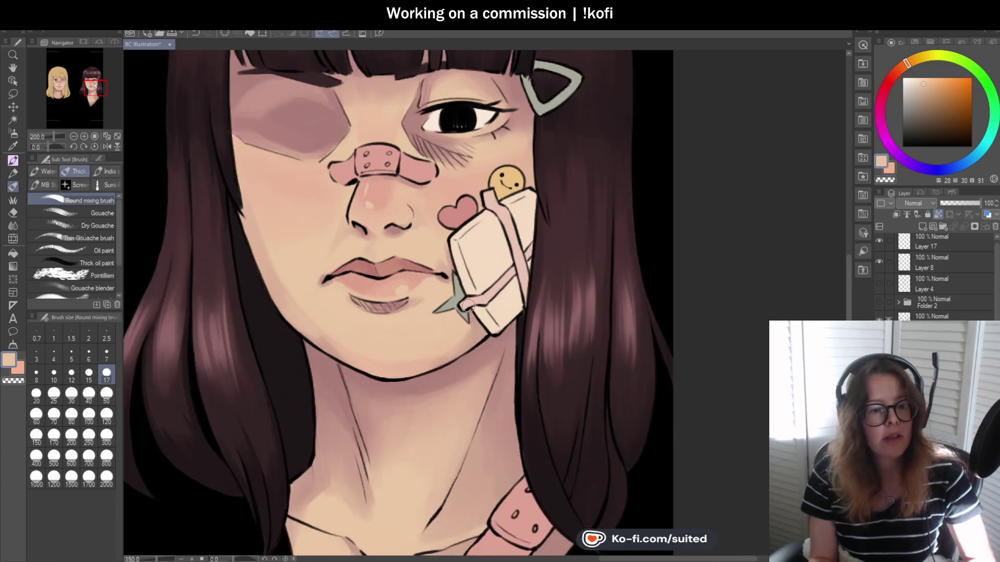
key(ctrl+minus)
key(ctrl+s)
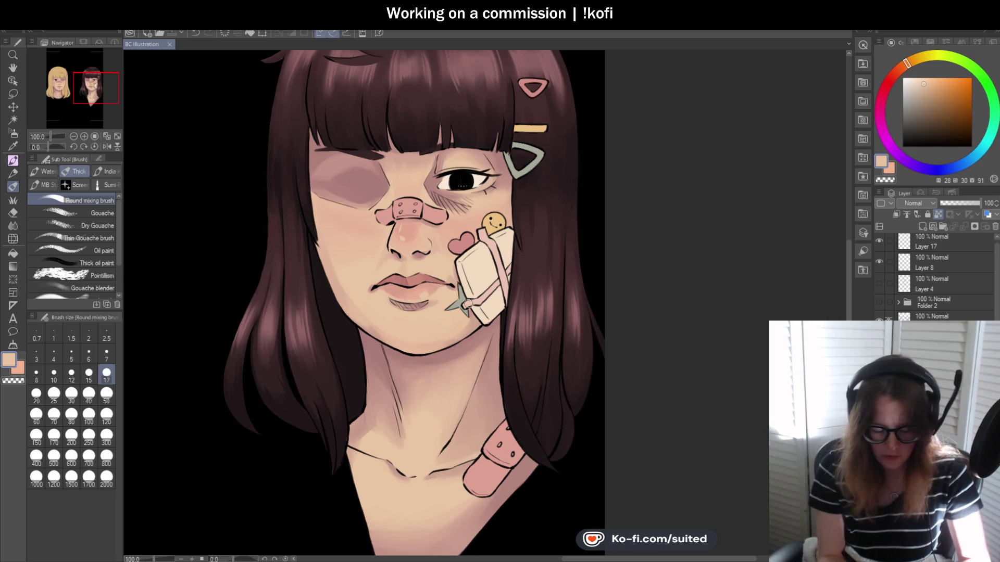
click(107, 146)
key(ctrl+plus)
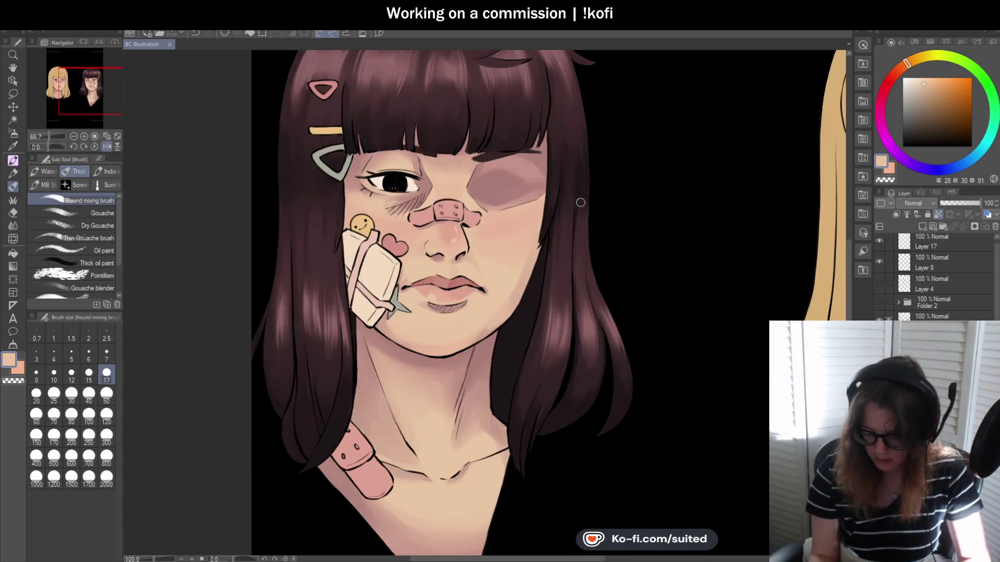
scroll(444, 192, up, 3)
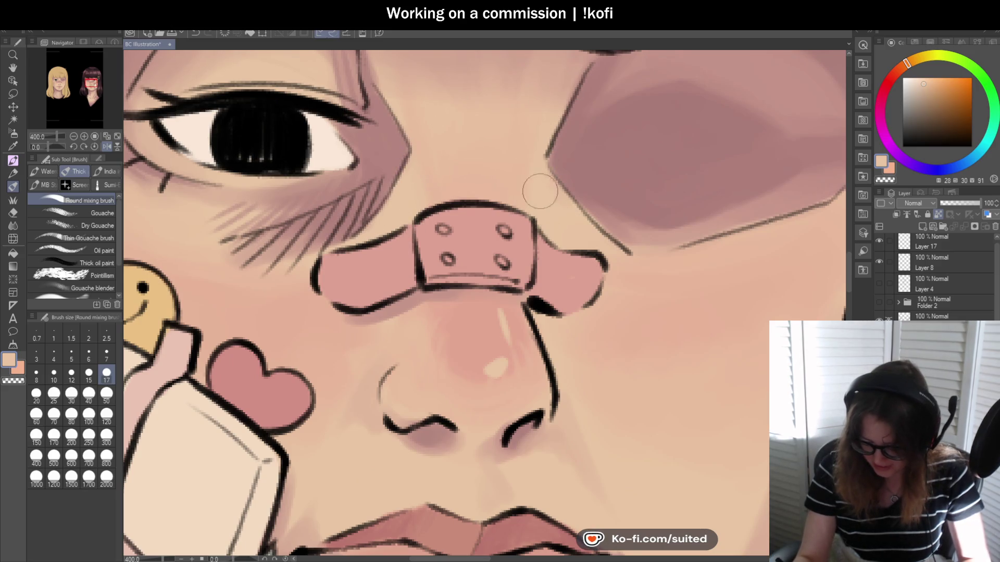
scroll(542, 193, down, 1)
scroll(552, 218, down, 2)
scroll(568, 257, down, 2)
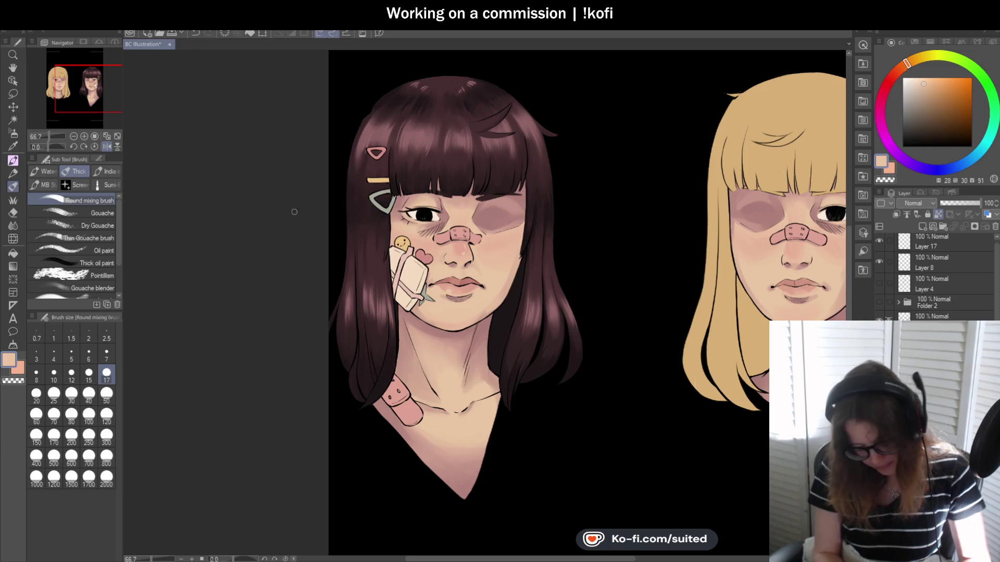
key(h)
scroll(612, 281, down, 2)
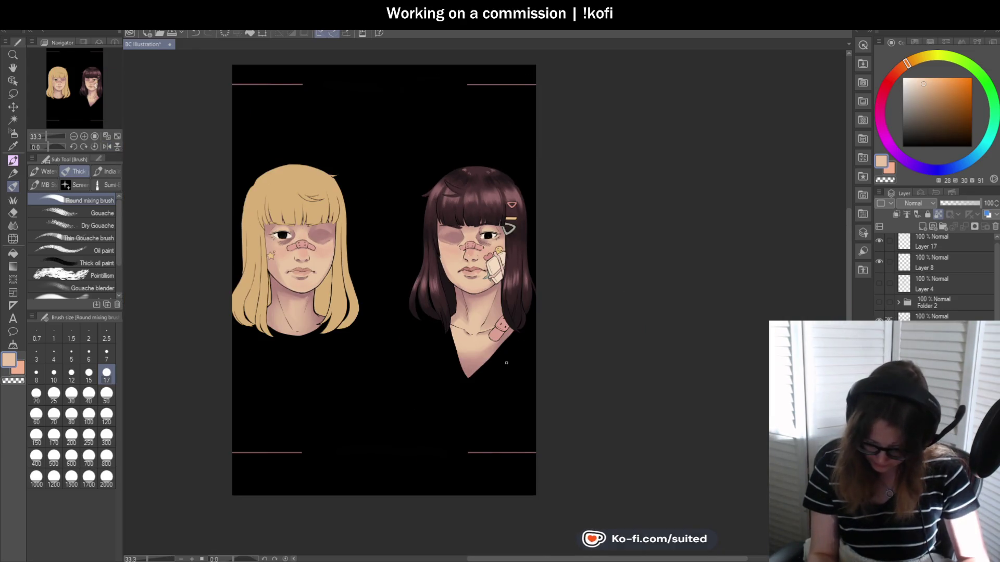
scroll(506, 364, down, 1)
scroll(513, 338, up, 1)
scroll(519, 310, up, 1)
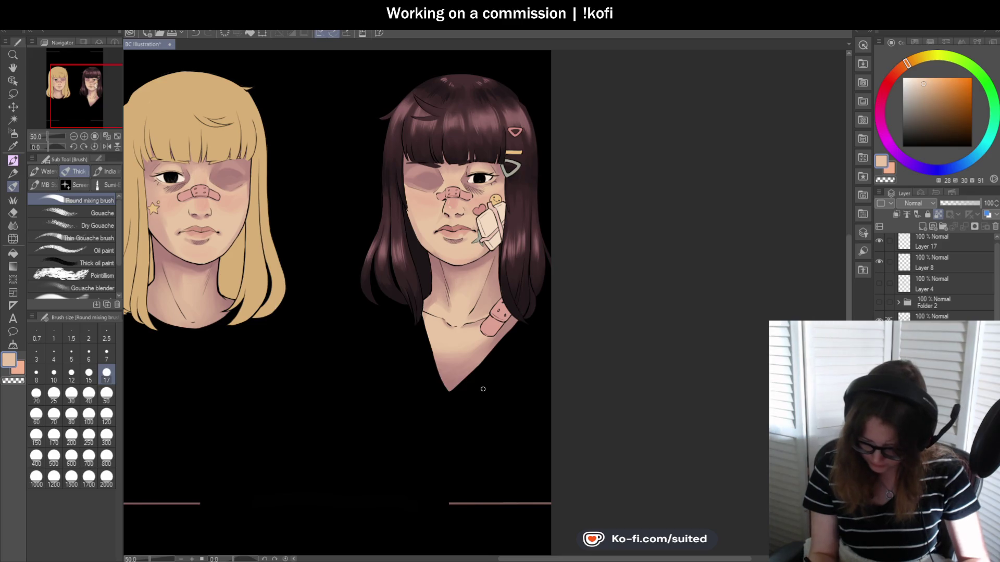
scroll(474, 255, down, 1)
scroll(935, 276, down, 2)
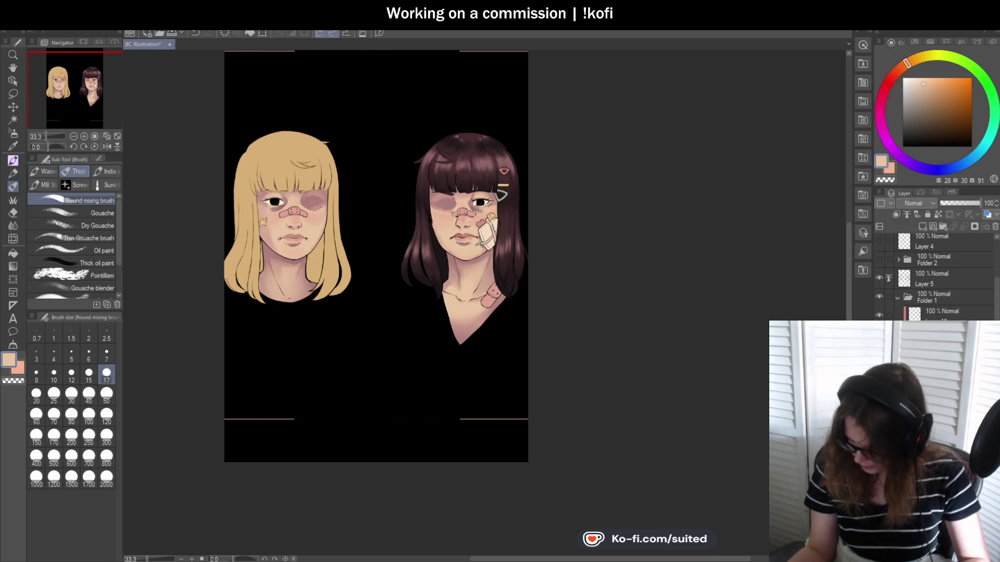
scroll(486, 357, up, 1)
scroll(491, 350, up, 1)
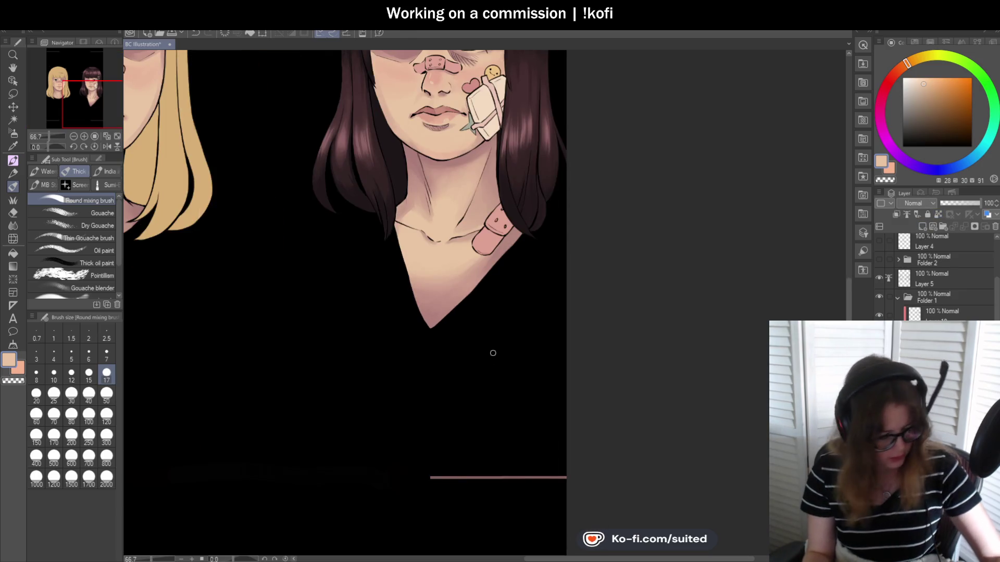
key(i)
click(500, 281)
Paint dark-grey highlights at brush size 50 along the right and left V-neck edges
key(b)
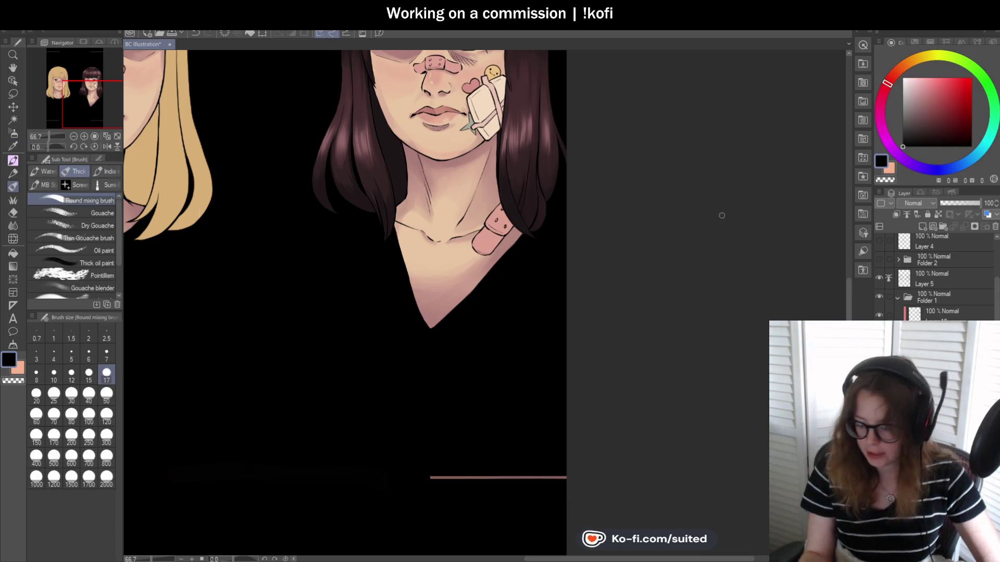
click(909, 130)
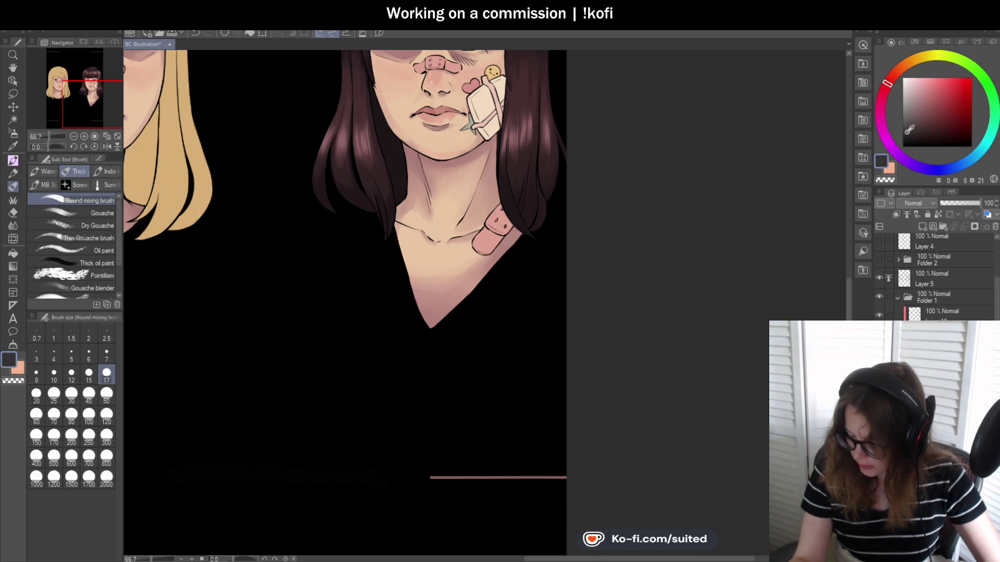
click(106, 394)
mouse_move(454, 324)
mouse_down()
mouse_move(520, 254)
mouse_move(511, 286)
mouse_move(444, 332)
mouse_up()
mouse_move(523, 256)
mouse_down()
mouse_move(488, 288)
mouse_move(506, 282)
mouse_up()
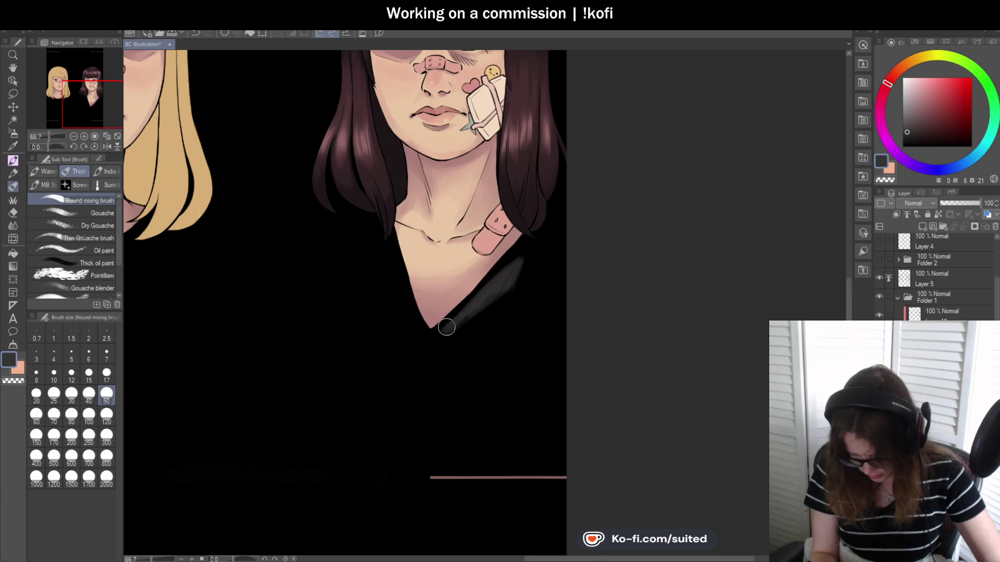
drag(413, 324, 416, 330)
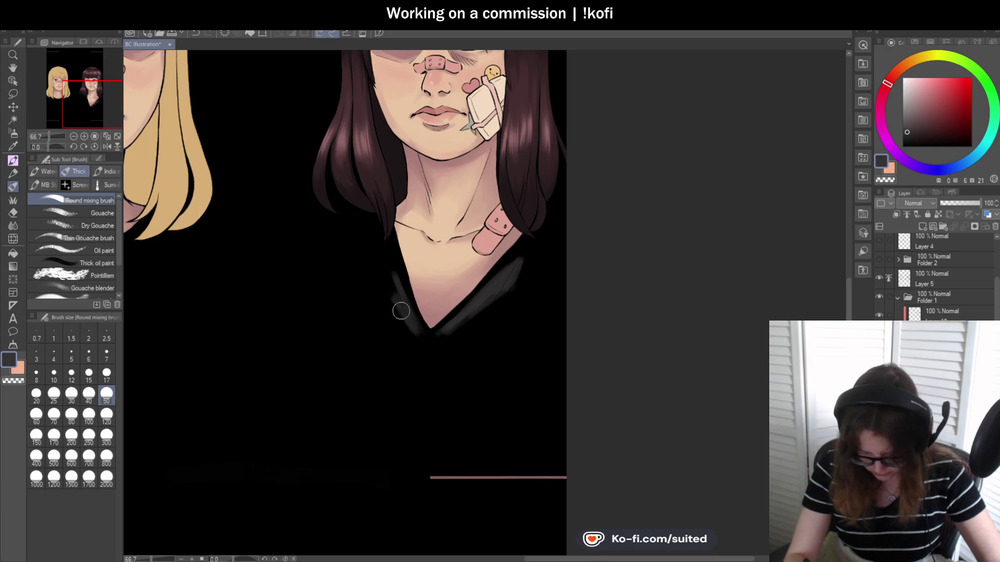
key(ctrl+minus)
key(ctrl+minus)
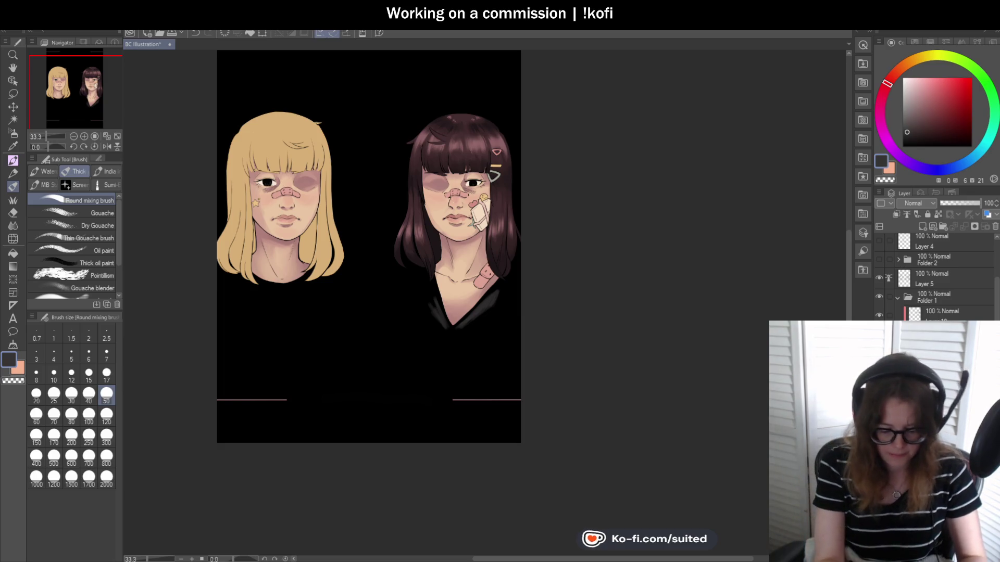
key(ctrl+minus)
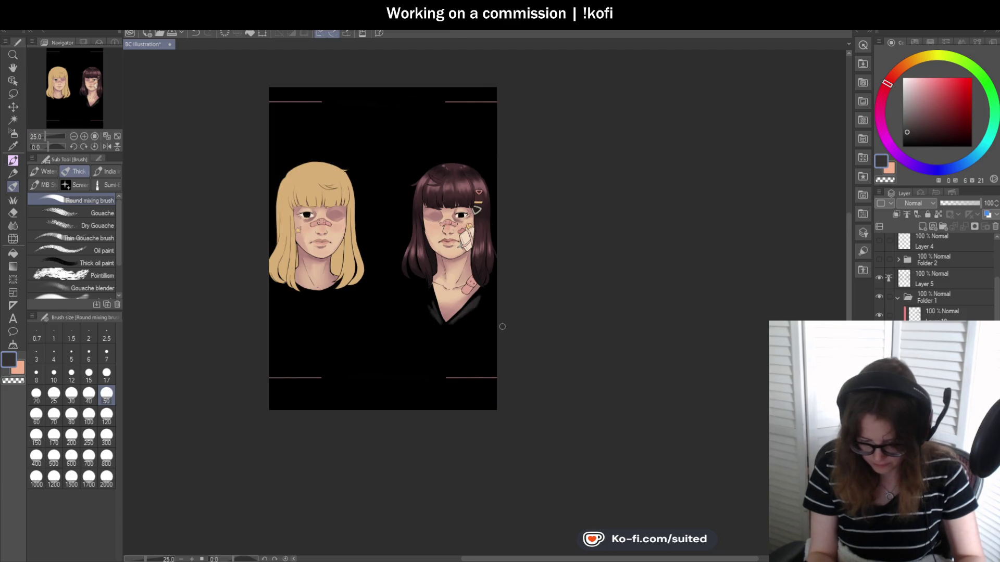
scroll(937, 276, down, 1)
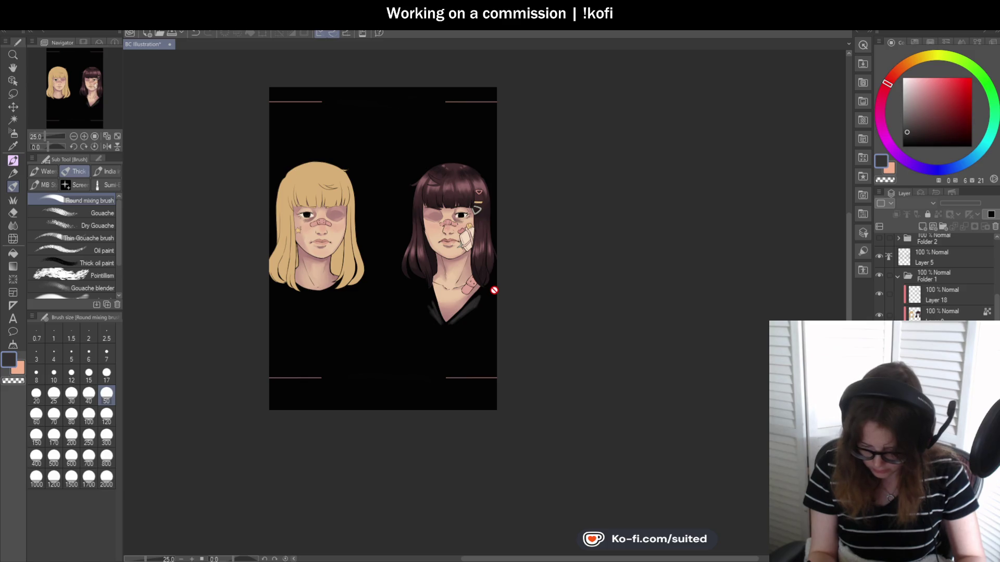
scroll(475, 332, up, 1)
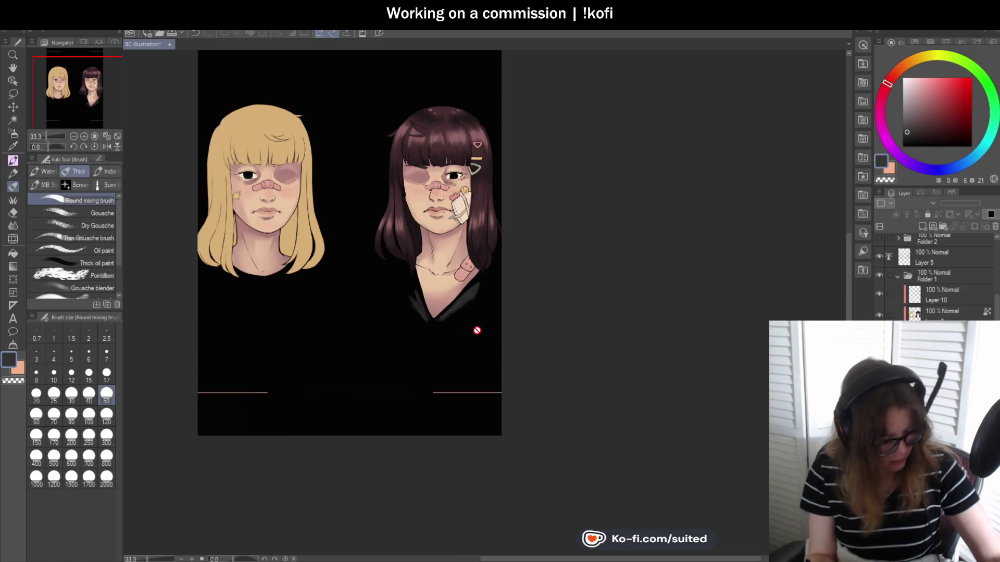
Eyedrop the near-black of the brunette's shirt and lighten it slightly in the colour square
key(i)
click(475, 341)
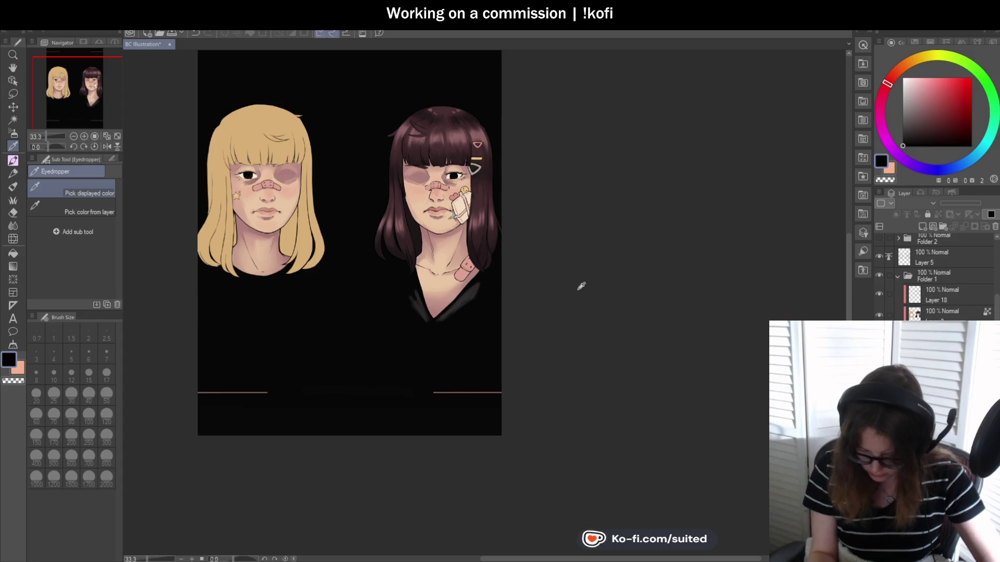
click(480, 363)
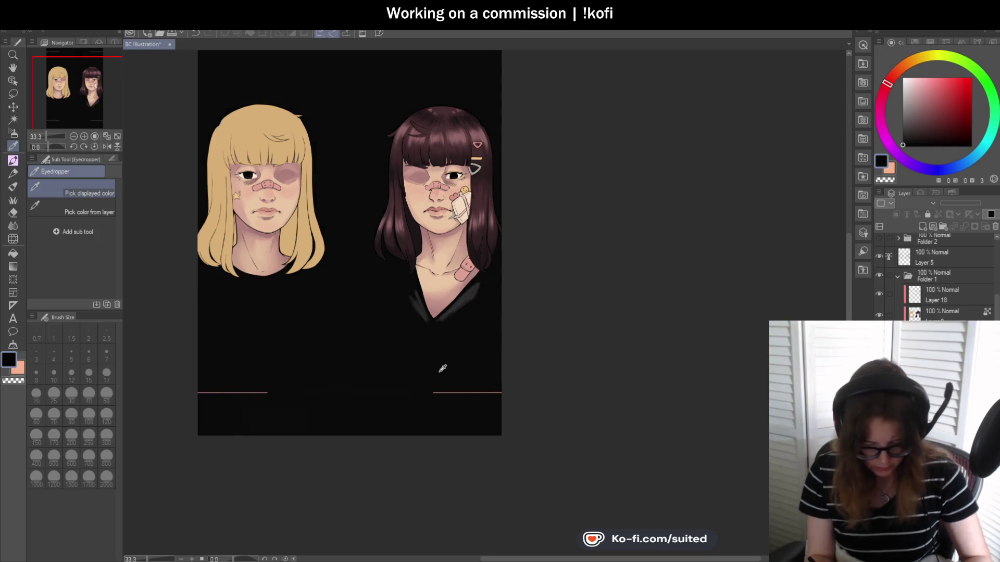
scroll(443, 364, down, 1)
scroll(447, 360, up, 2)
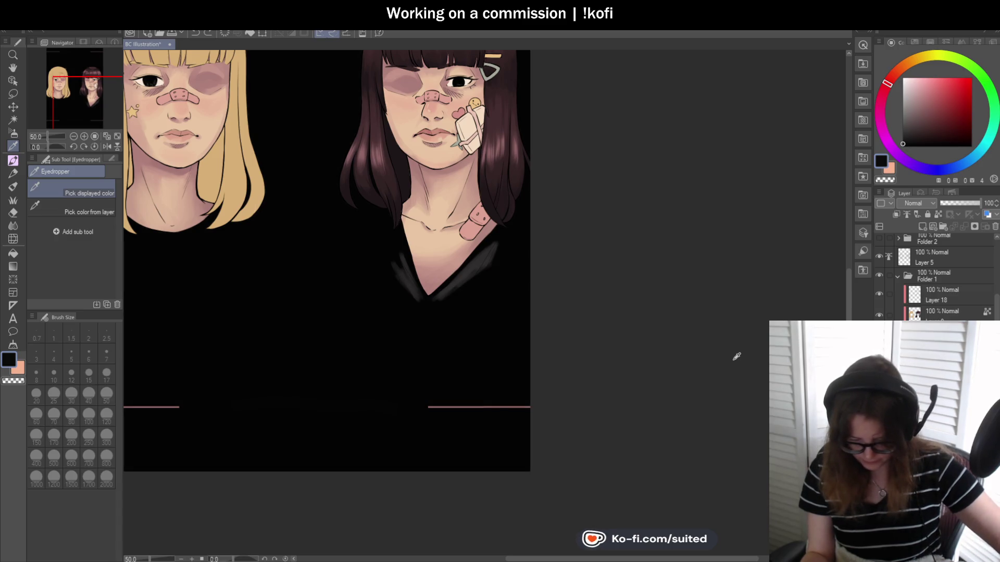
click(474, 296)
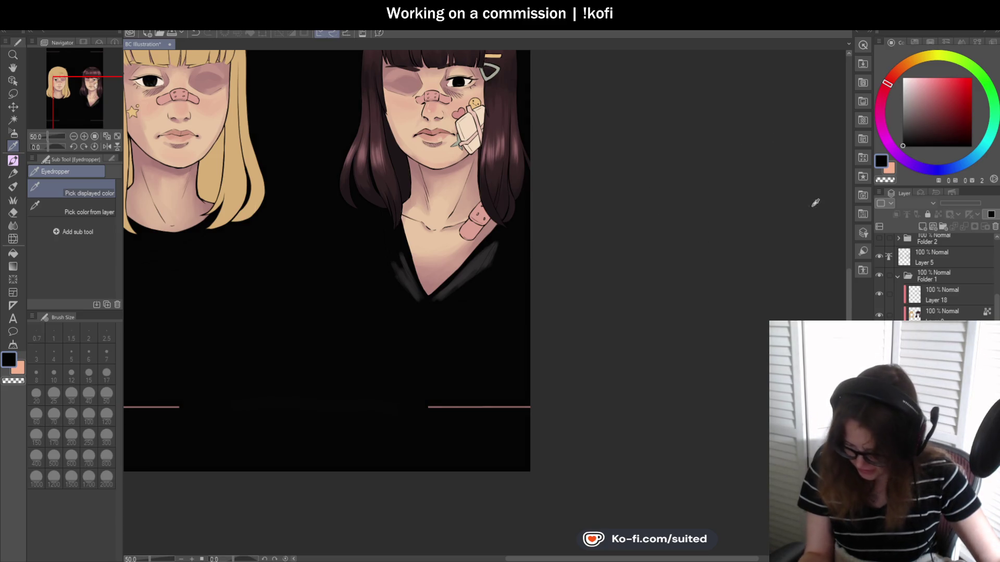
click(905, 141)
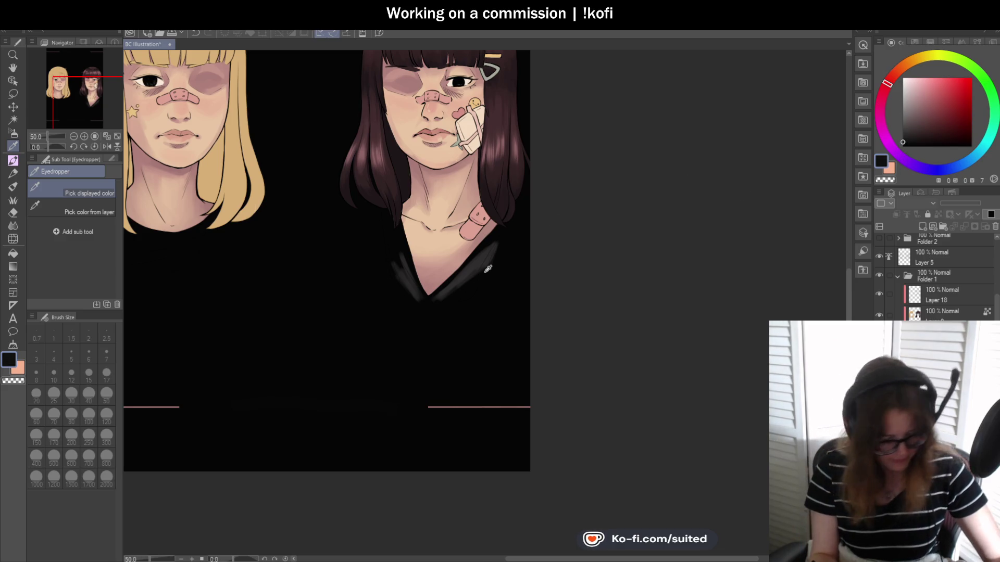
key(b)
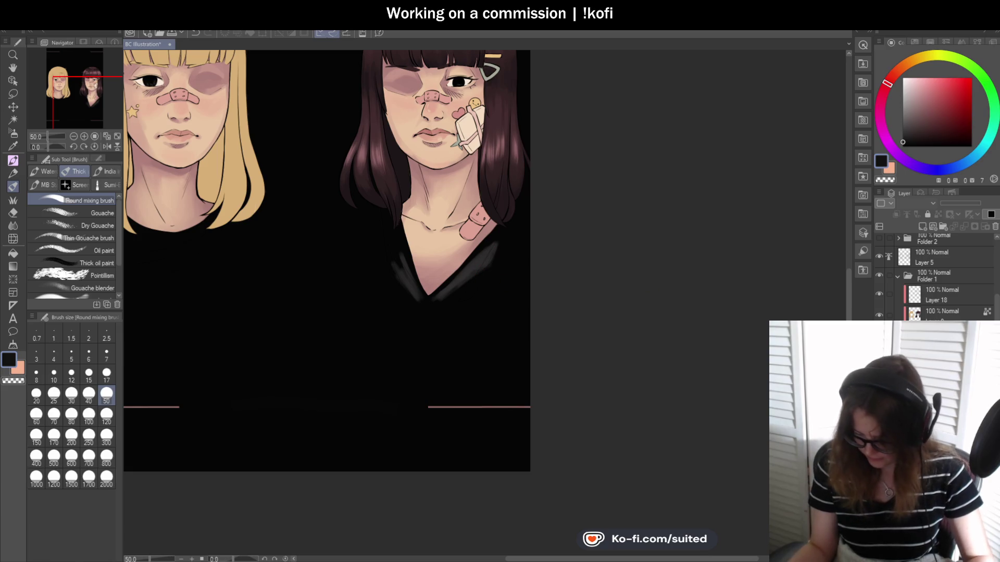
Shade the shirt on both sides of the V-neck and its tip with soft dark tones
drag(485, 265, 430, 304)
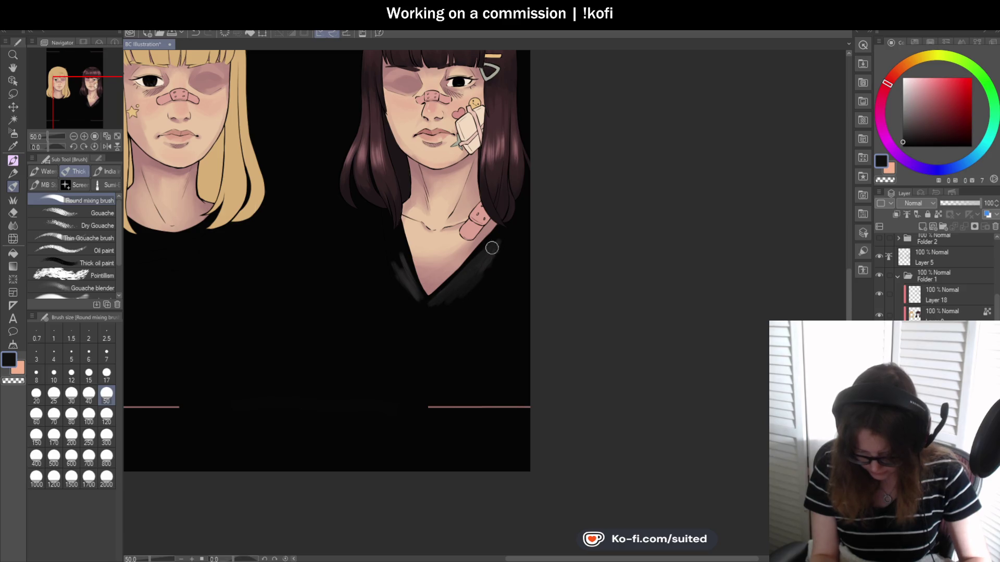
drag(393, 270, 408, 274)
mouse_move(379, 228)
mouse_down()
mouse_move(389, 264)
mouse_move(389, 234)
mouse_move(407, 275)
mouse_up()
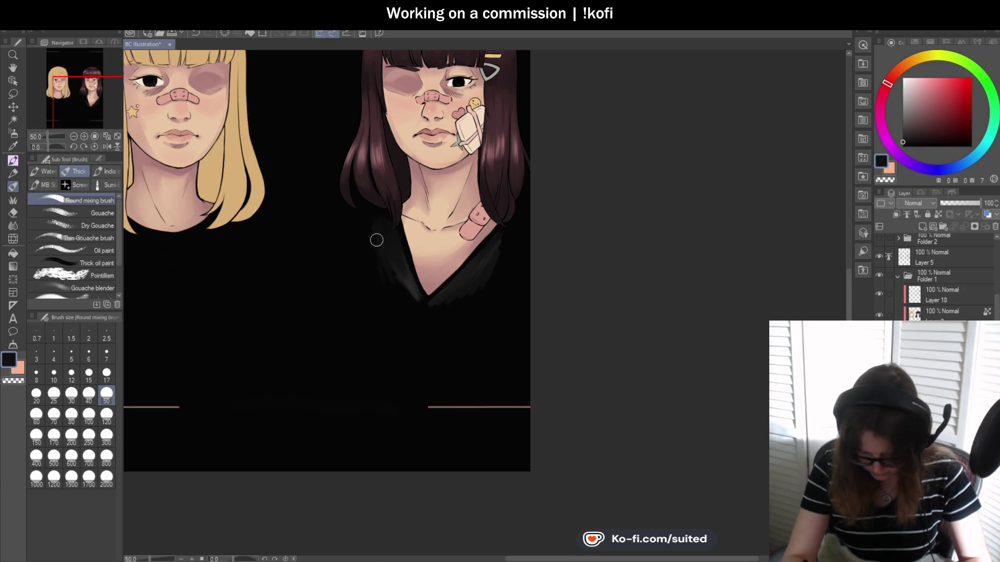
drag(411, 288, 443, 309)
mouse_move(517, 231)
mouse_down()
mouse_move(503, 248)
mouse_move(509, 258)
mouse_move(509, 230)
mouse_up()
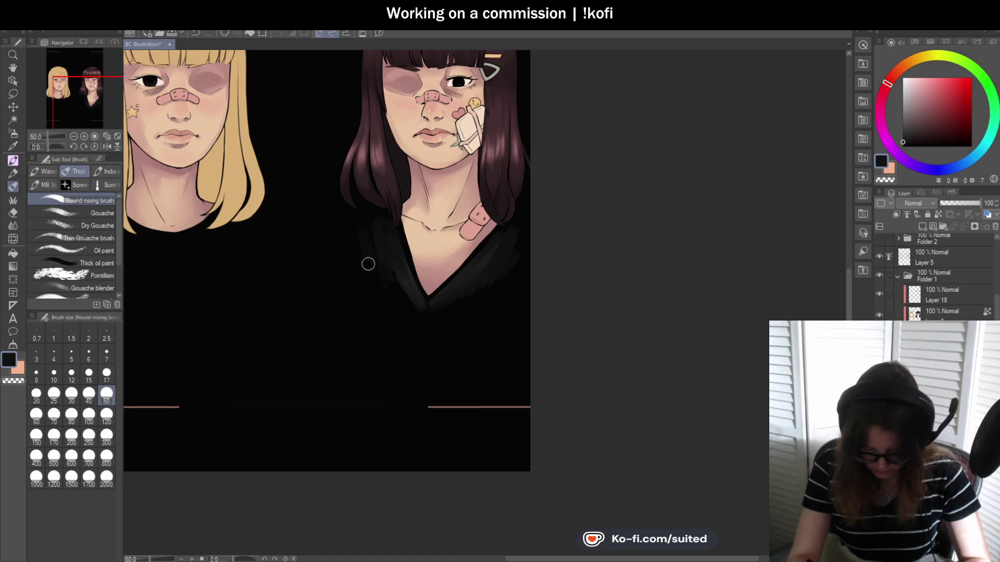
scroll(526, 270, down, 2)
scroll(268, 279, up, 1)
scroll(268, 279, up, 2)
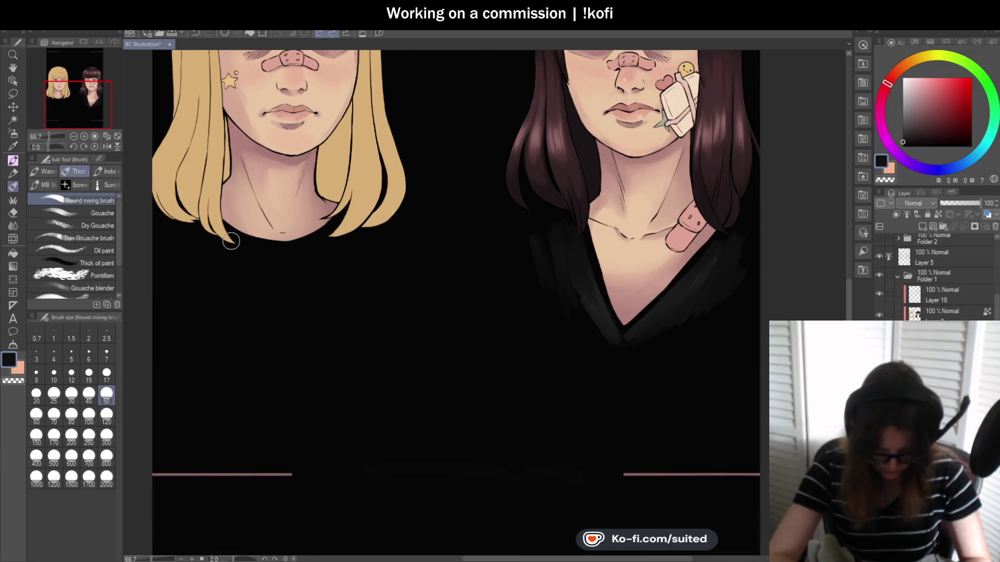
Add a faint dark stroke below the blonde's collar
drag(241, 253, 352, 238)
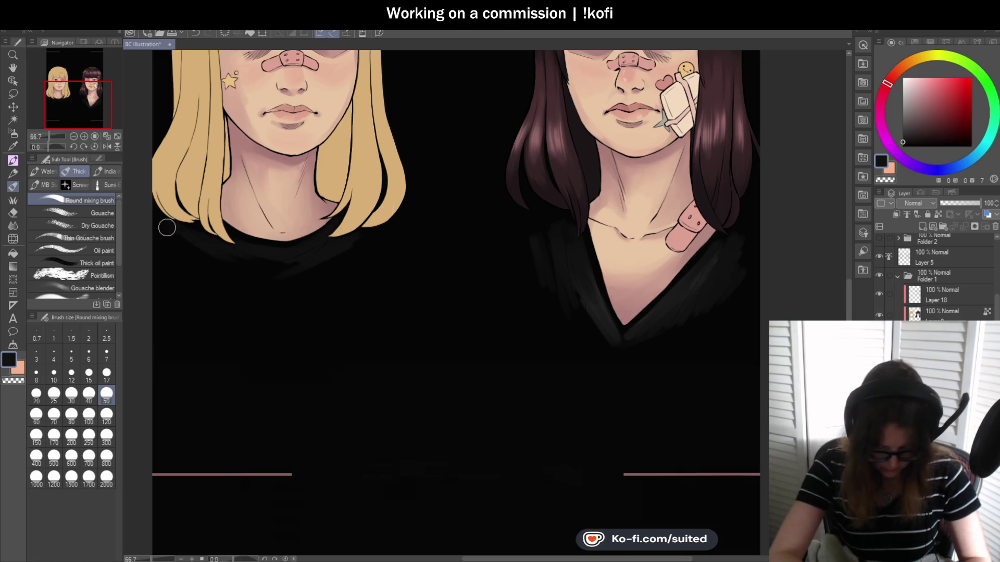
scroll(364, 248, down, 2)
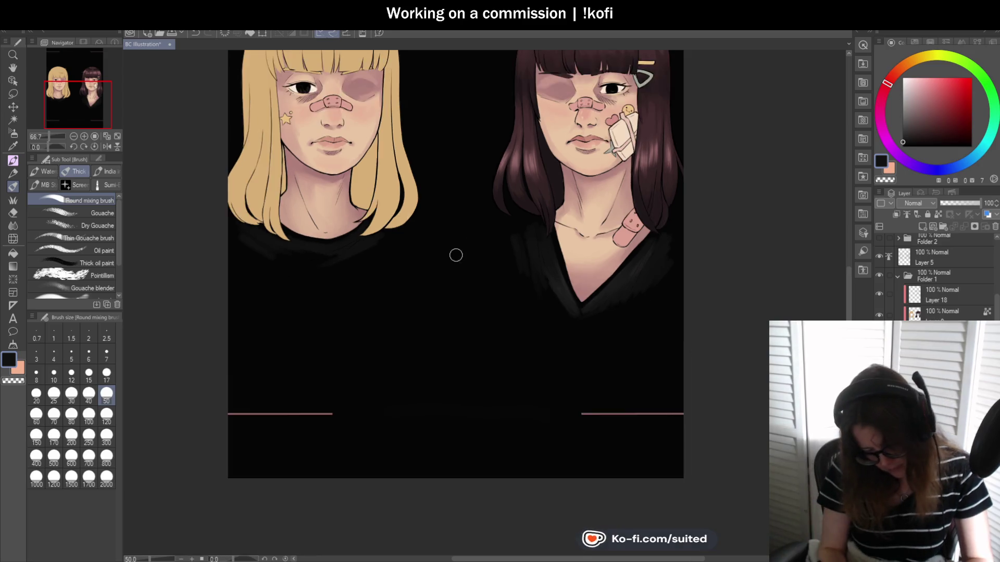
scroll(407, 244, up, 1)
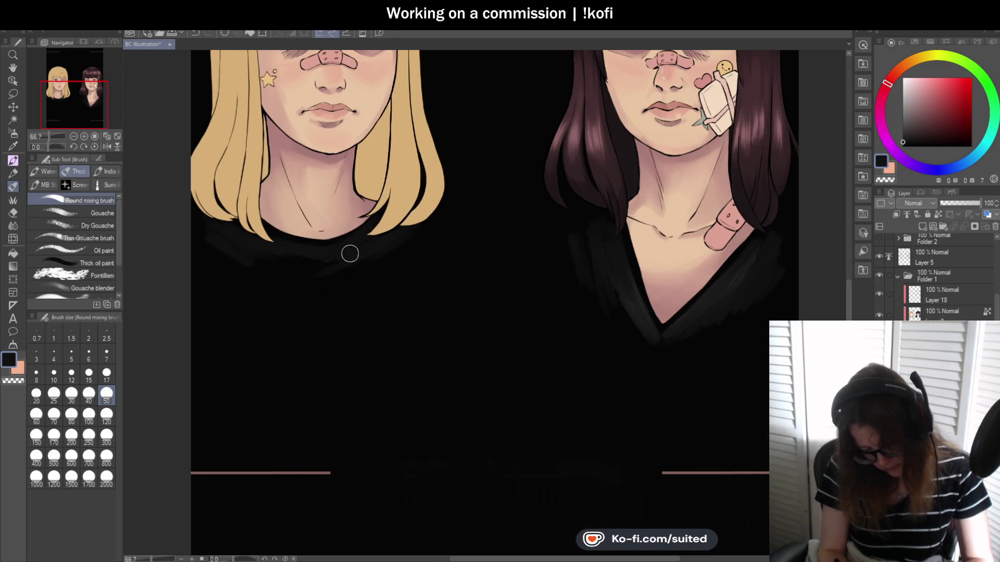
scroll(437, 248, down, 2)
scroll(596, 302, up, 2)
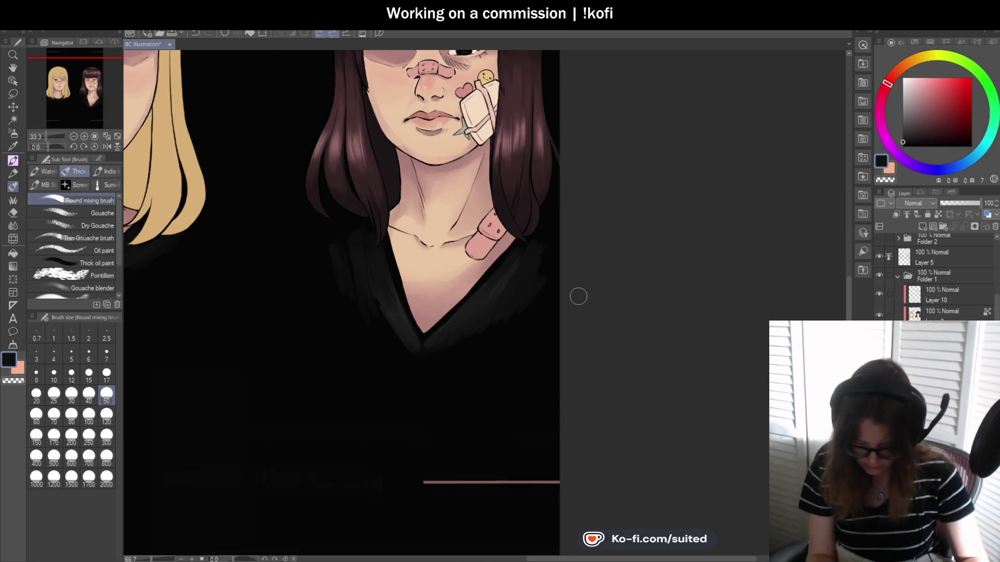
scroll(365, 334, down, 2)
scroll(368, 234, up, 2)
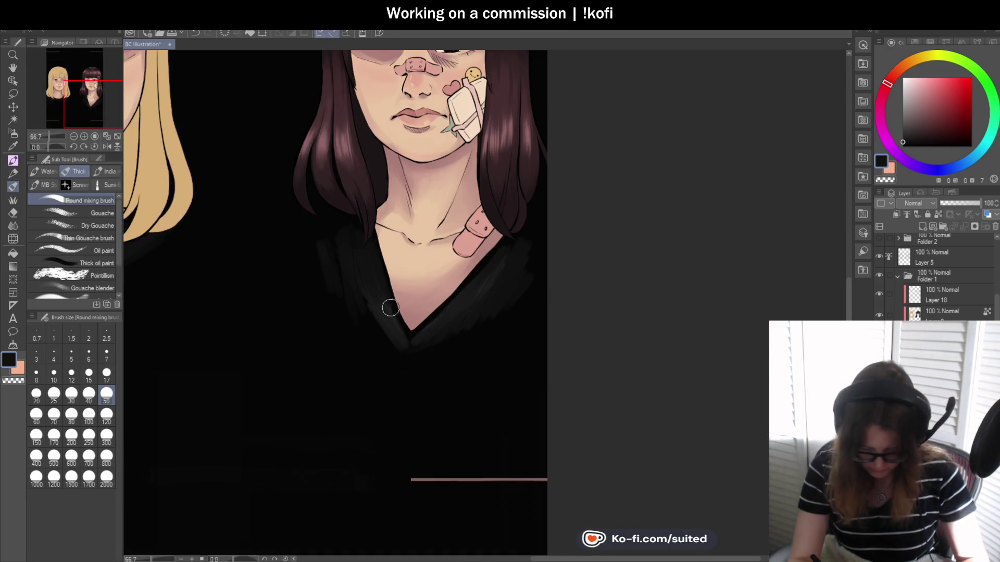